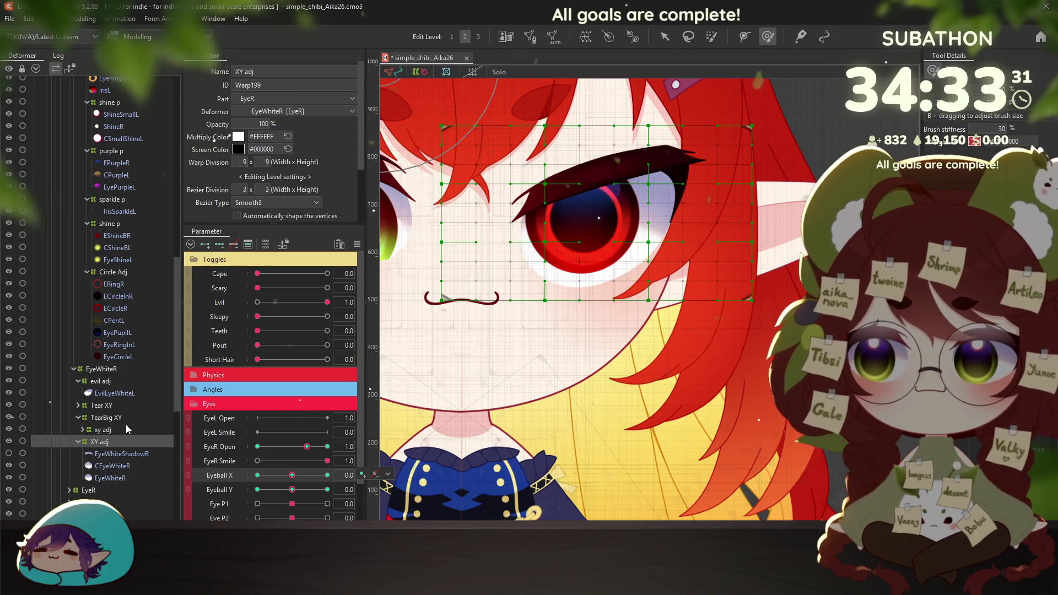
Rename the evil adj warp deformer to 'evil xy adj'
left_click(108, 393)
double_click(105, 385)
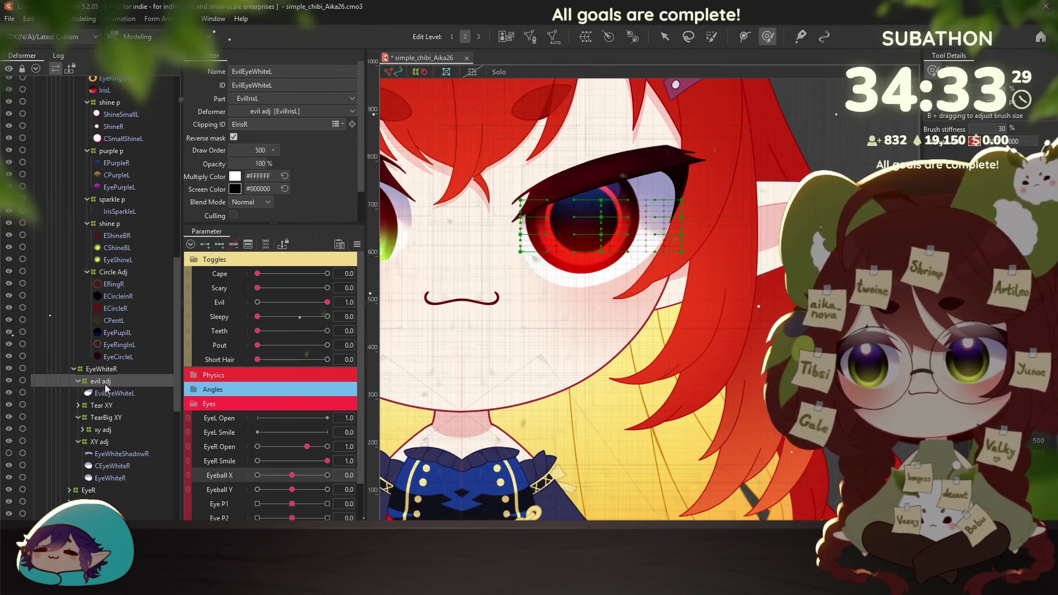
right_click(111, 382)
type("evil xy adj")
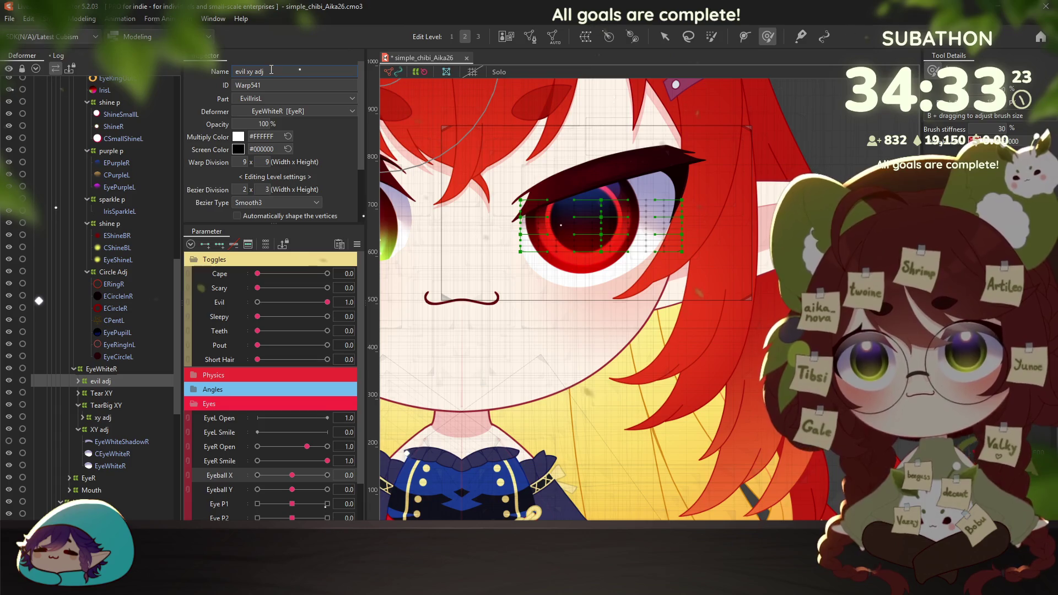
key("Return")
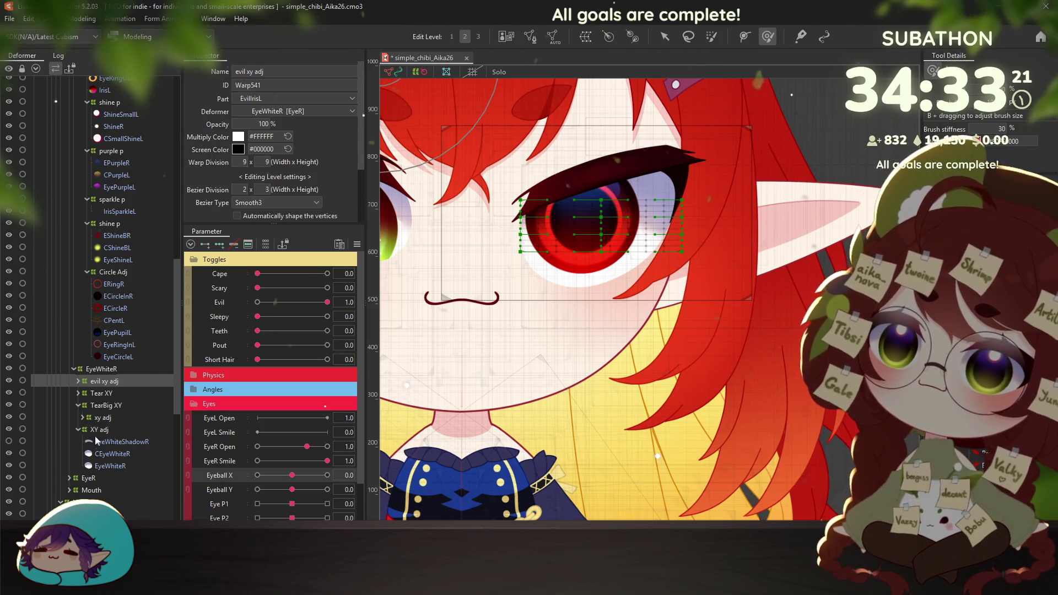
Expand evil xy adj and check the EvilEyeWhiteL mesh over the eye
left_click(78, 429)
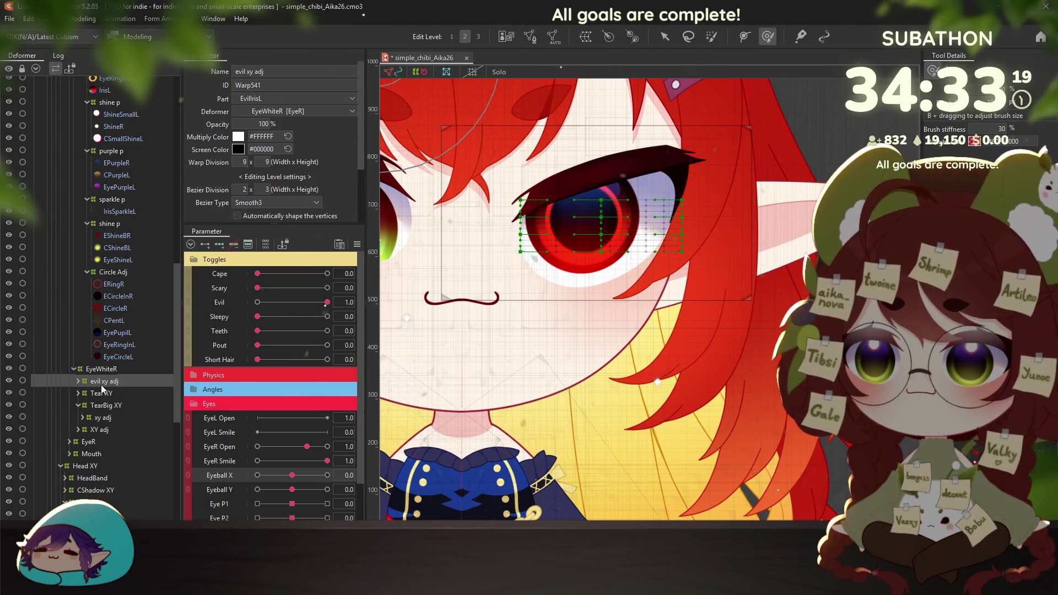
left_click(78, 381)
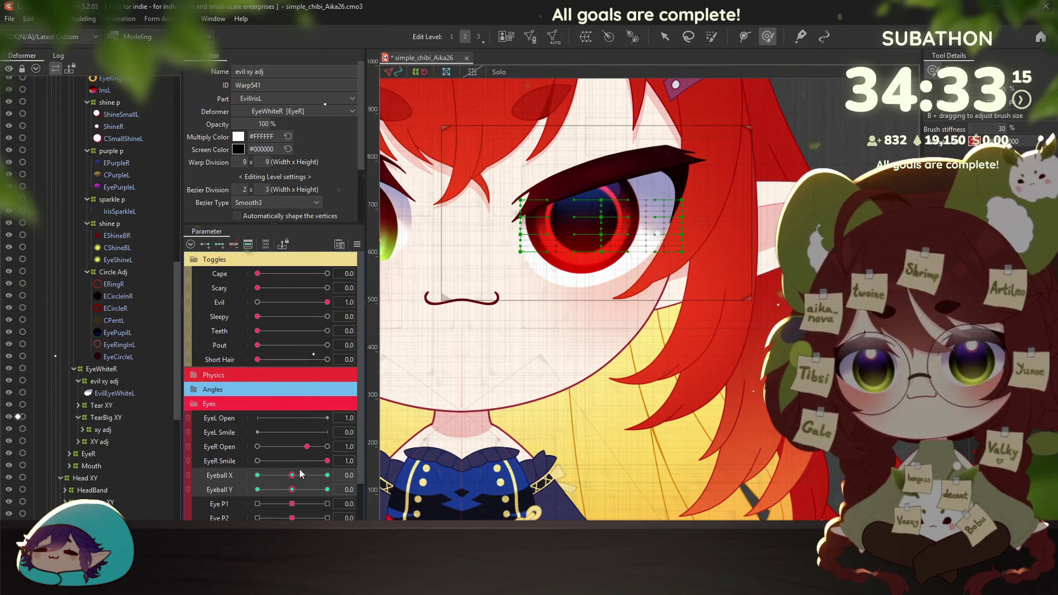
scroll(477, 307, "down", 3)
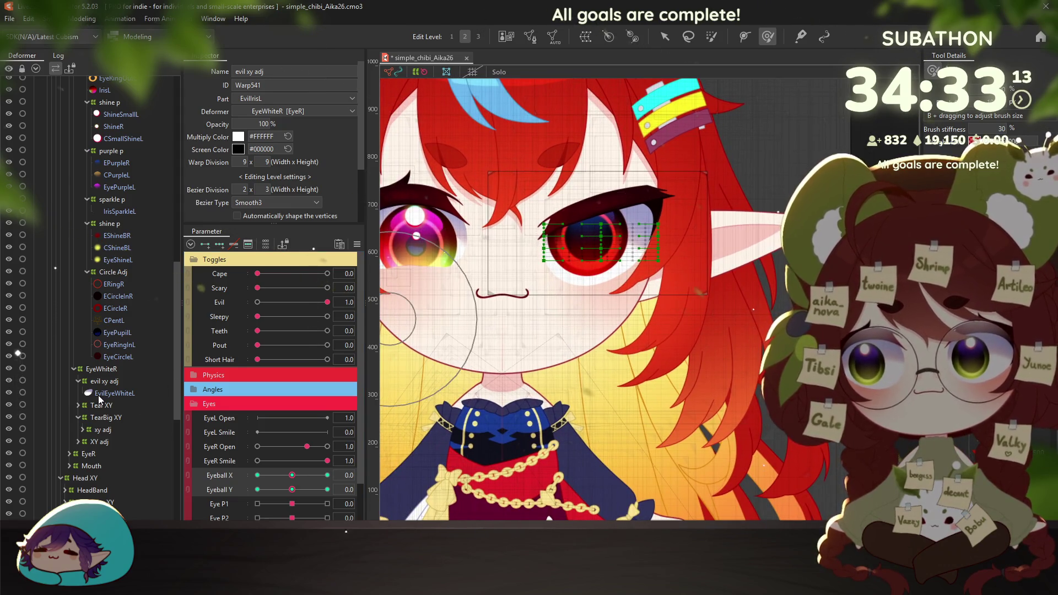
left_click(100, 395)
left_click(104, 382)
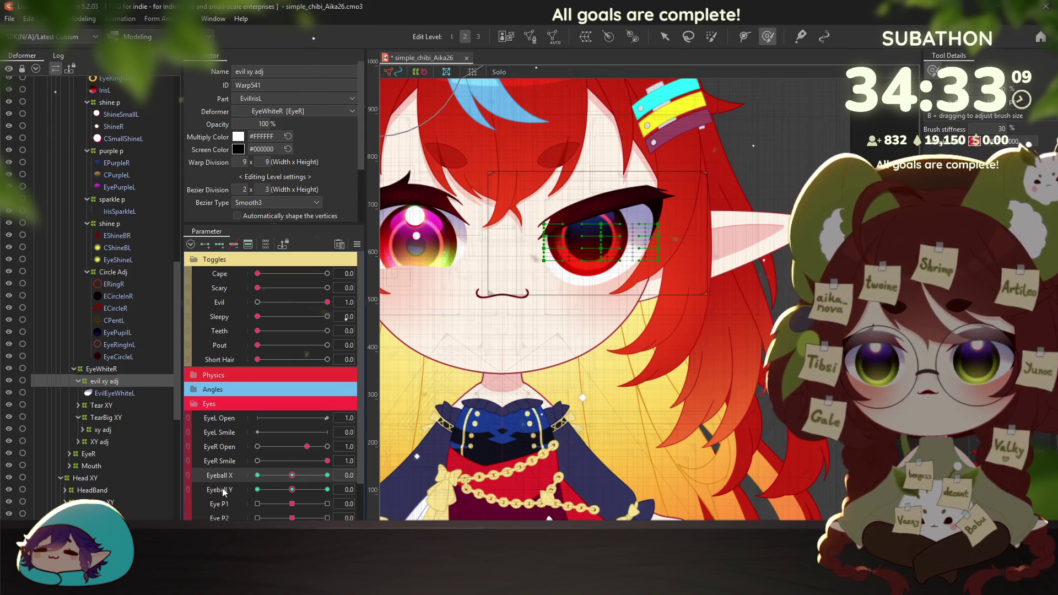
left_click(113, 392)
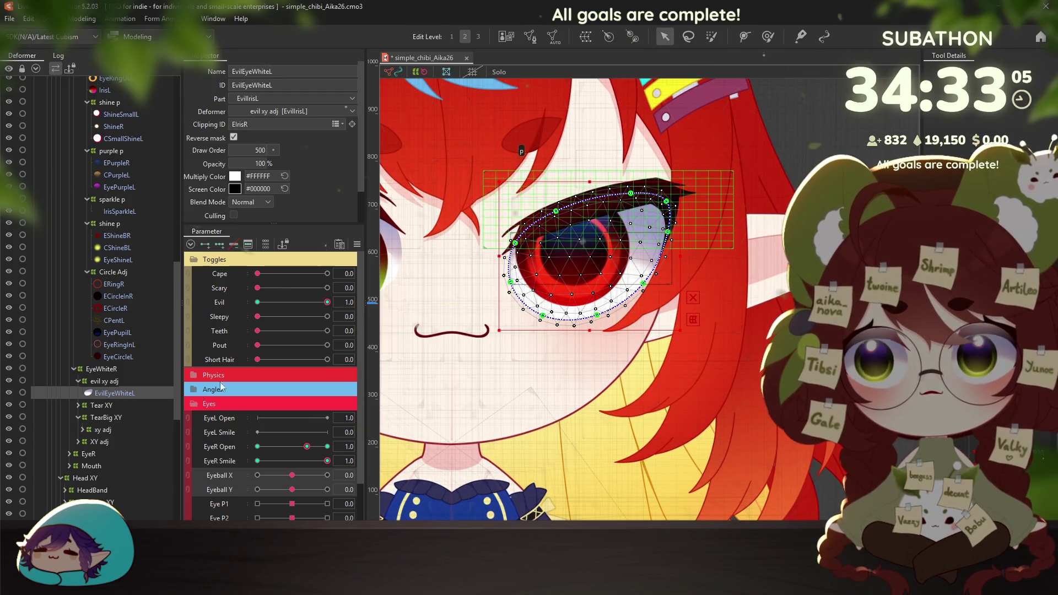
Delete the evil xy adj warp deformer, leaving EvilEyeWhiteL under EyeWhiteR
left_click(104, 381)
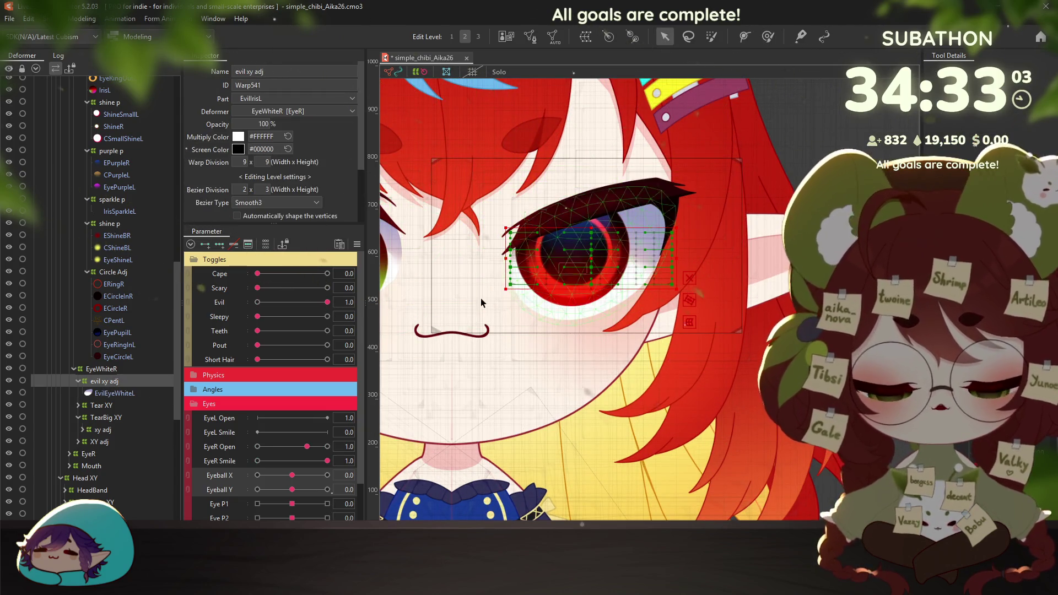
left_click(157, 390)
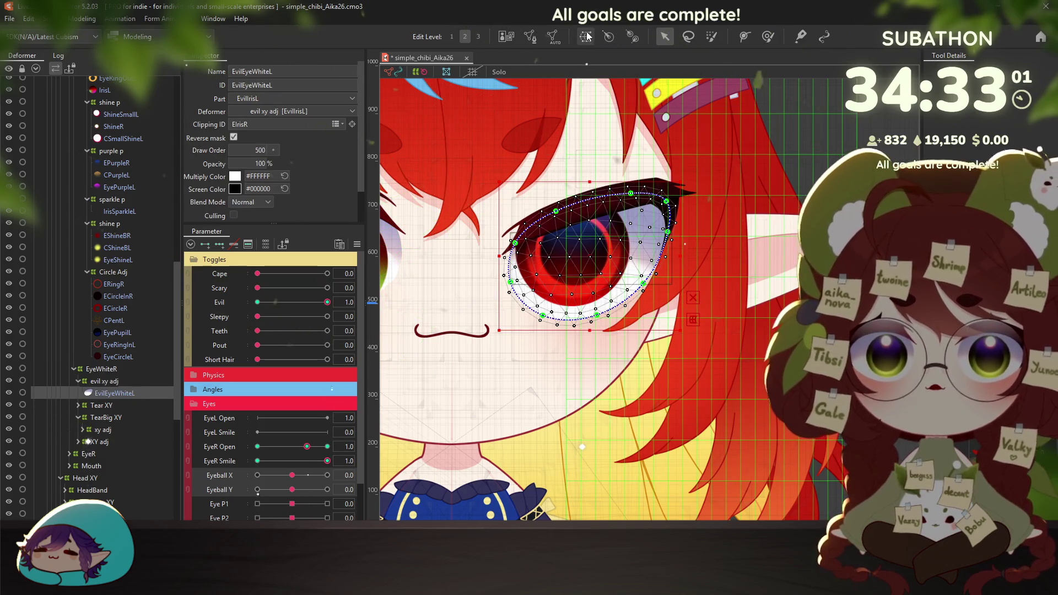
left_click(106, 381)
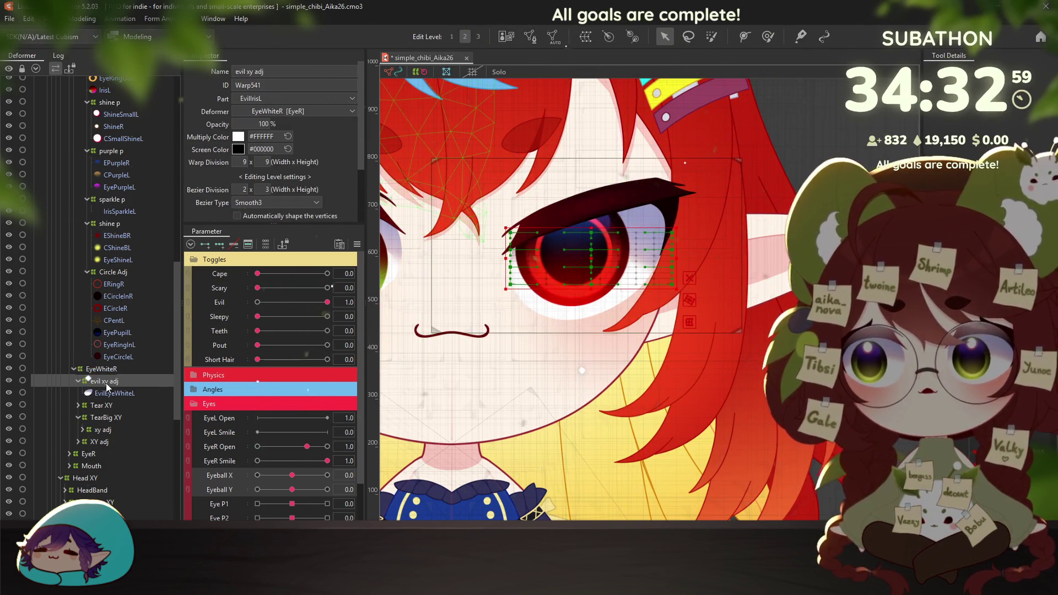
key("Delete")
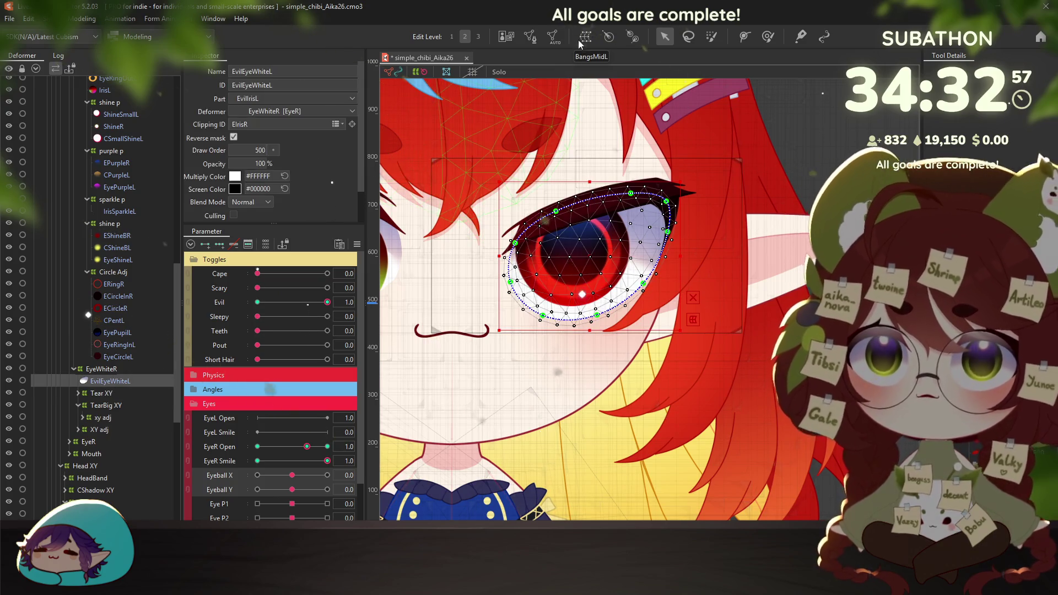
Create a 9×9 warp deformer named 'Evil XY adj' as parent of EvilEyeWhiteL
left_click(585, 37)
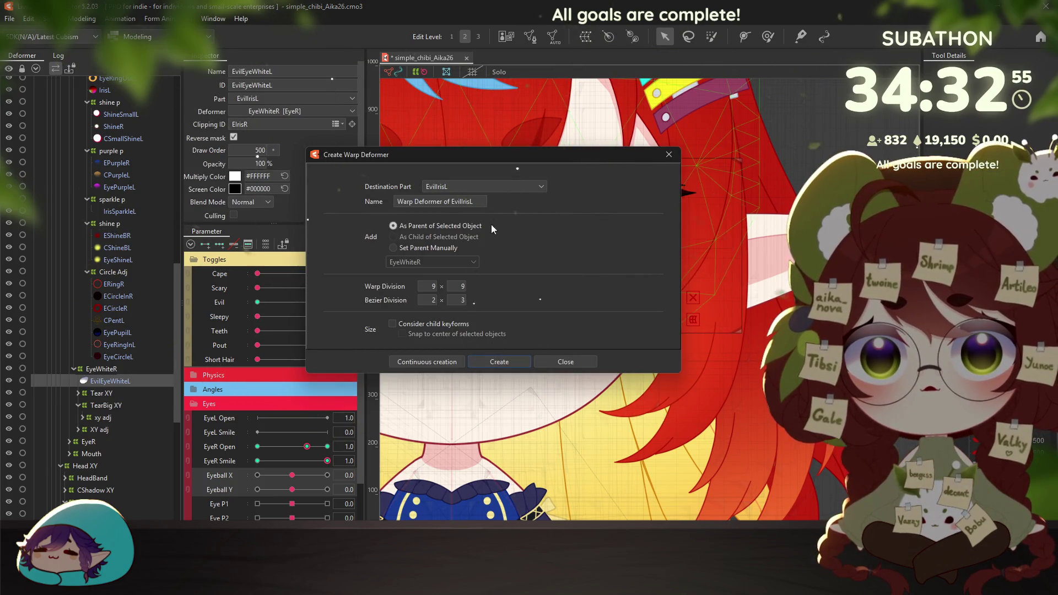
triple_click(479, 200)
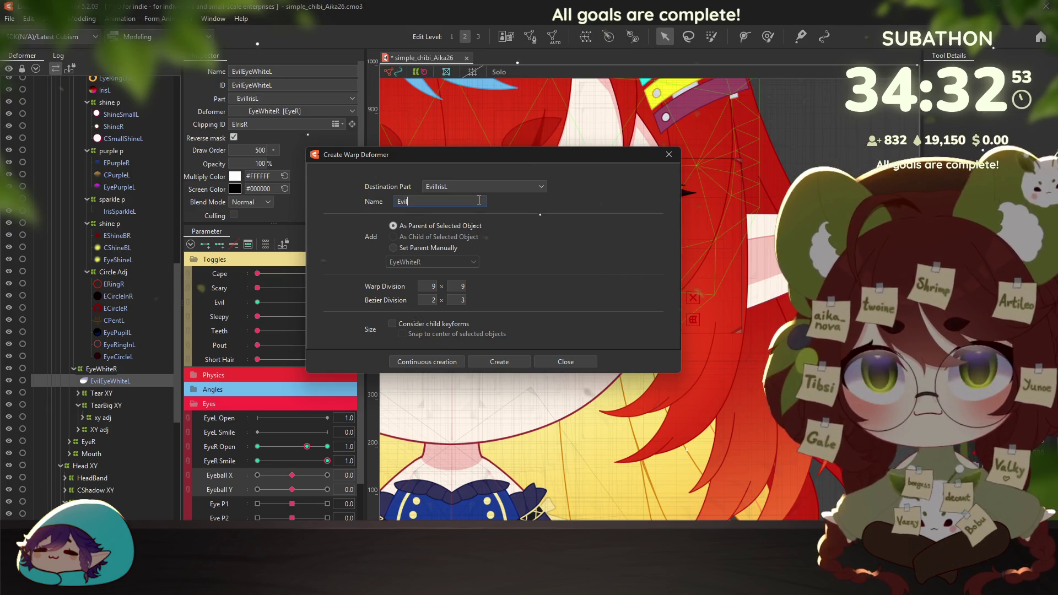
type("Evil XY adj")
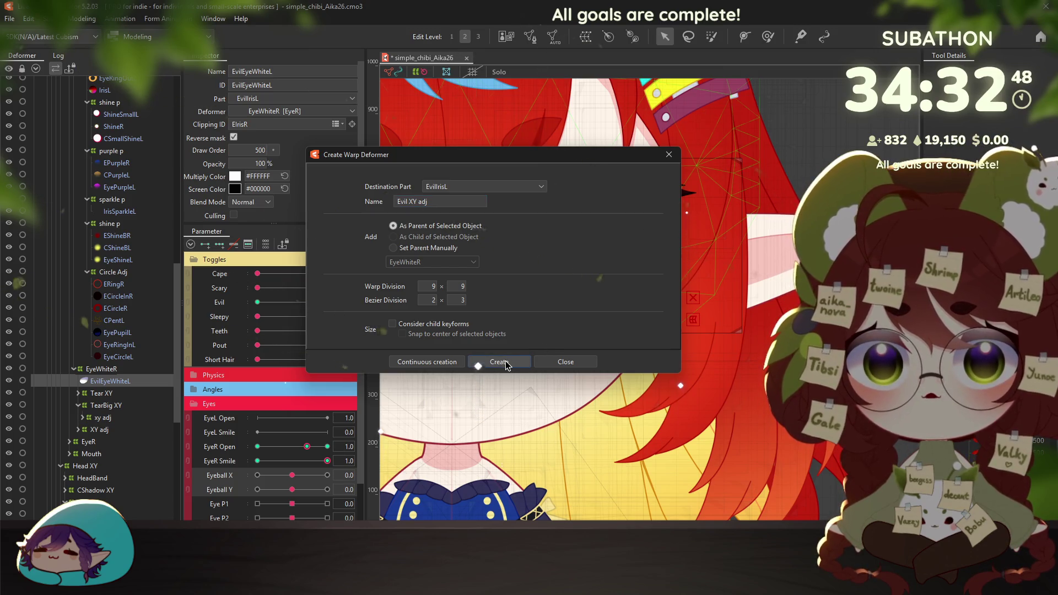
left_click(505, 362)
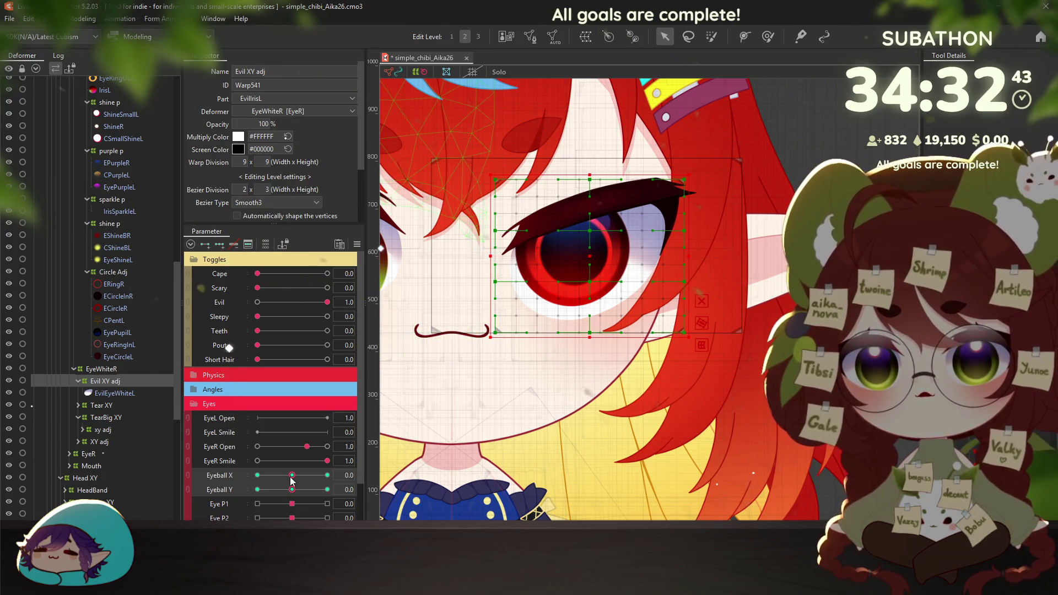
Reshape the Evil XY adj warp grid at the Eyeball X -1.0 and 1.0 extremes
left_click_drag(291, 477, 241, 475)
key("b")
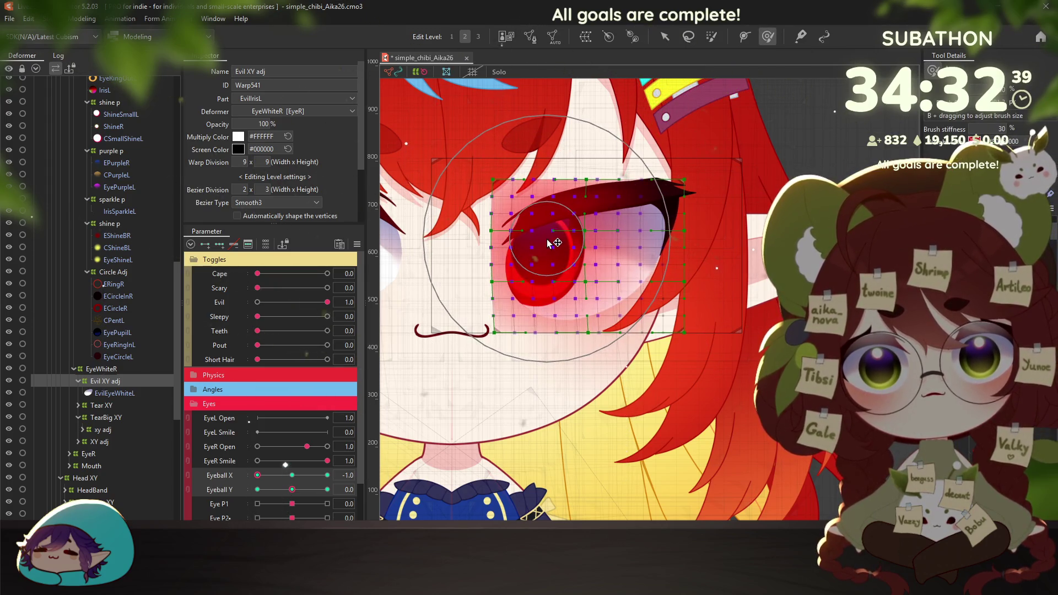
key("v")
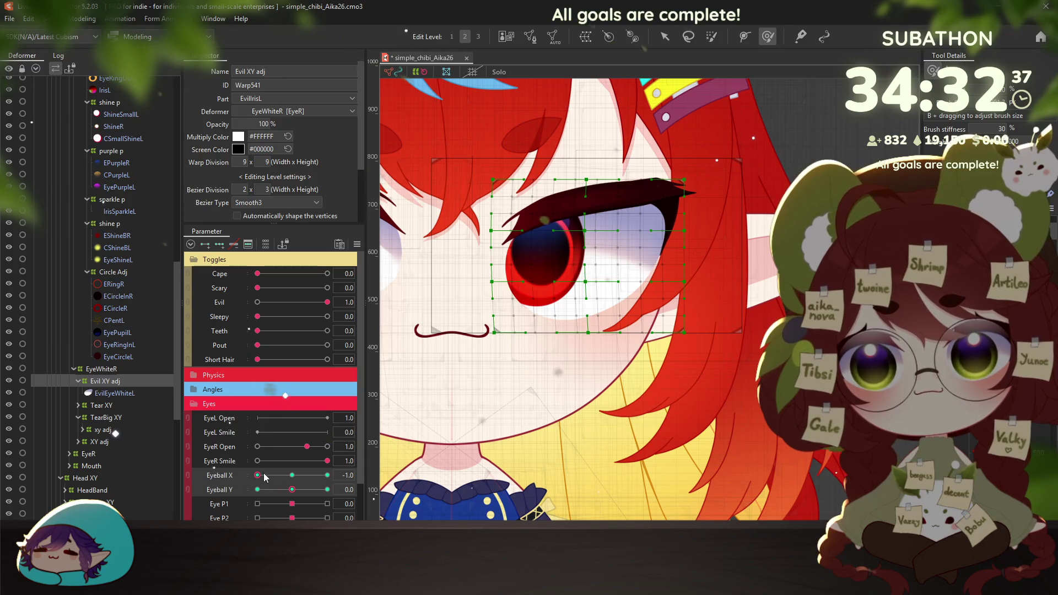
left_click_drag(265, 478, 330, 475)
key("b")
left_click_drag(489, 282, 626, 259)
left_click(292, 475)
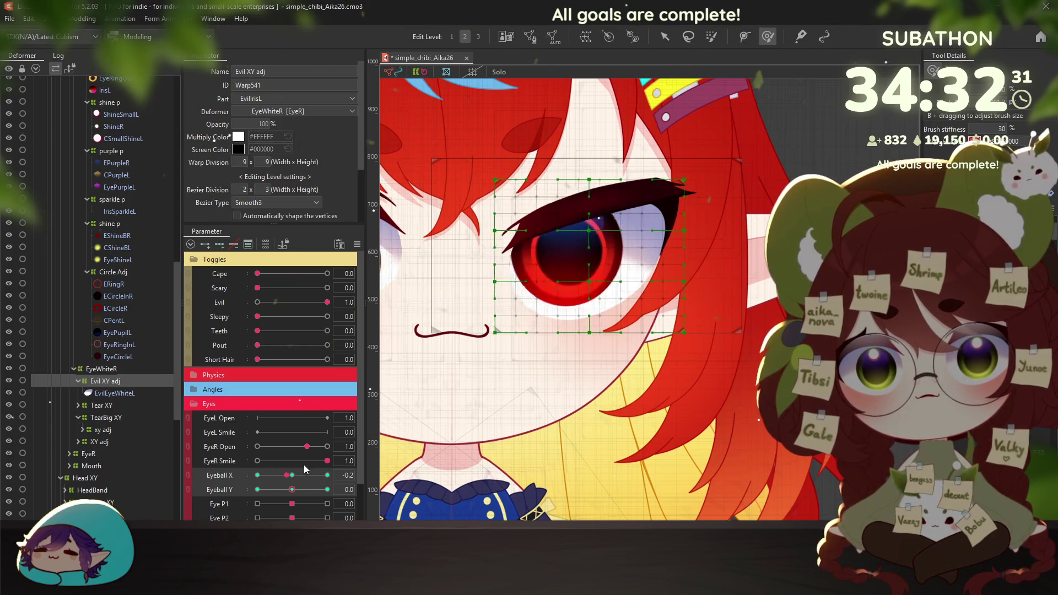
left_click(327, 475)
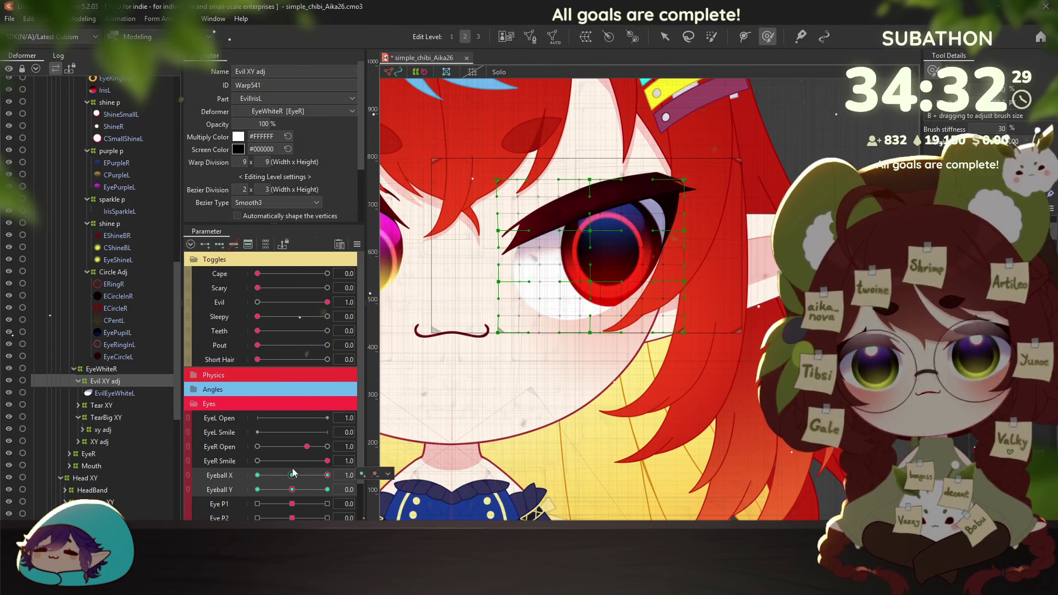
left_click(292, 475)
Shape the warp at Eyeball Y -1.0 and 1.0, lifting the iris, then reset Y to 0
left_click(257, 490)
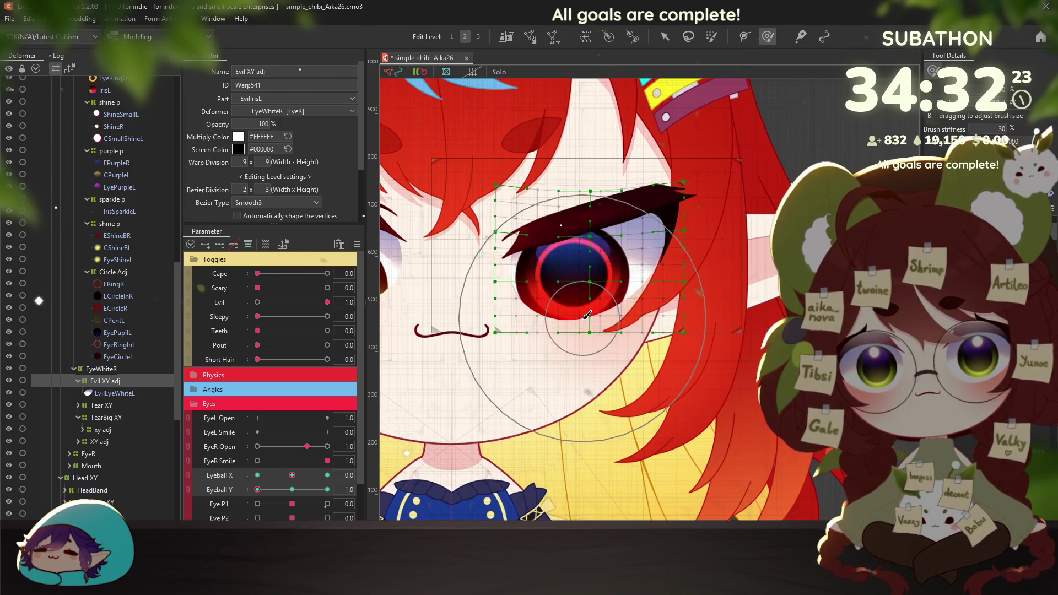
key("v")
key("b")
left_click(326, 489)
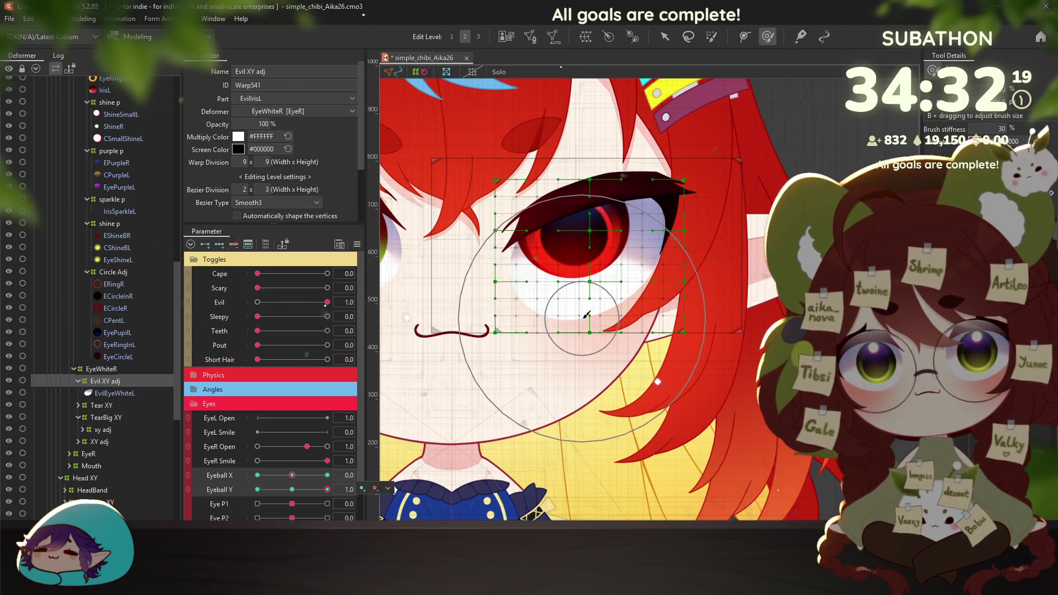
left_click_drag(583, 317, 584, 311)
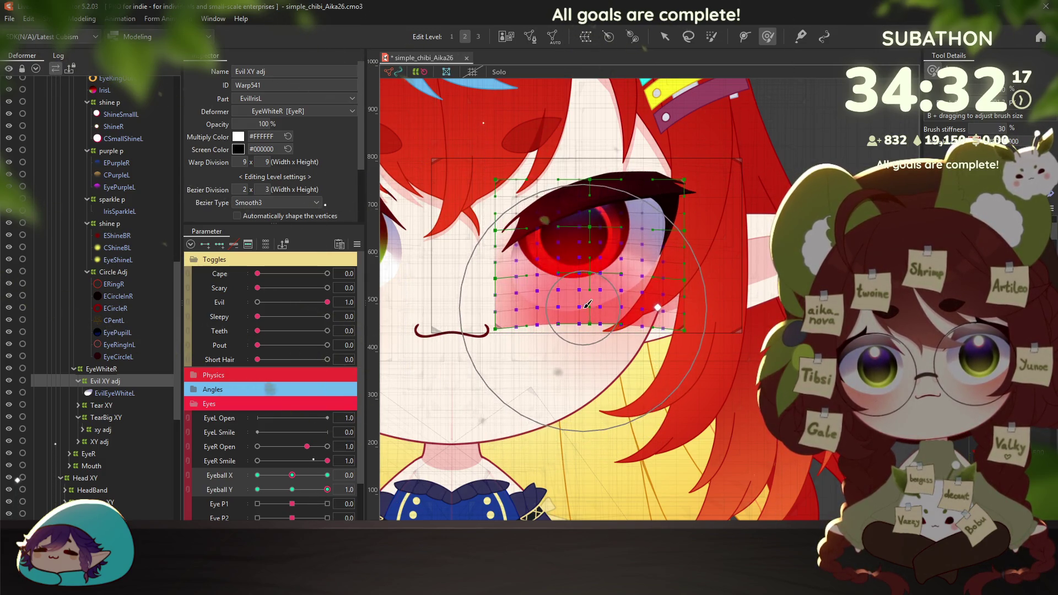
left_click(310, 490)
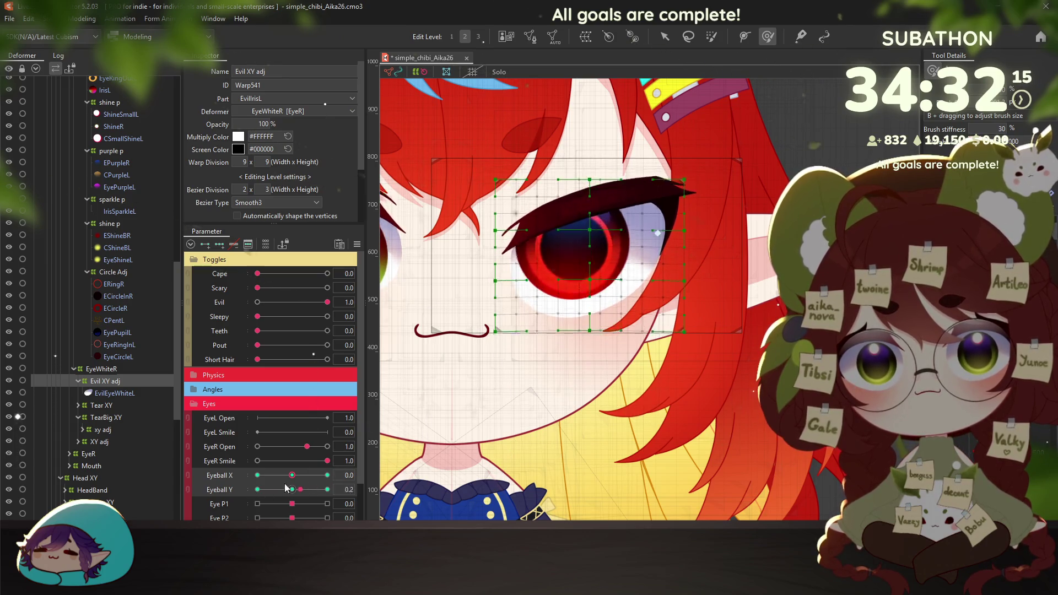
scroll(534, 377, "down", 1)
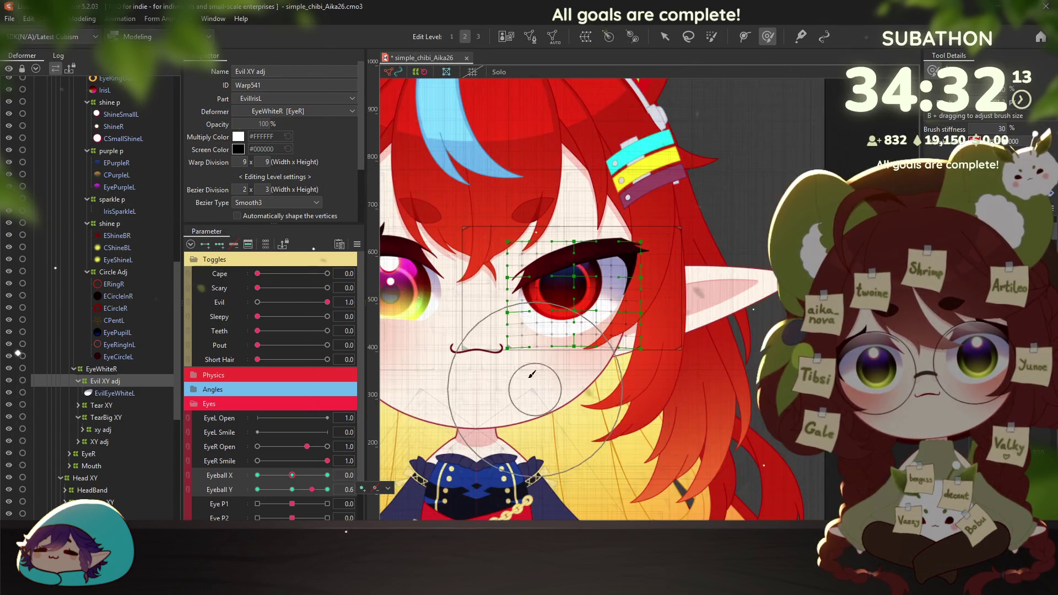
scroll(469, 441, "up", 1)
left_click(299, 490)
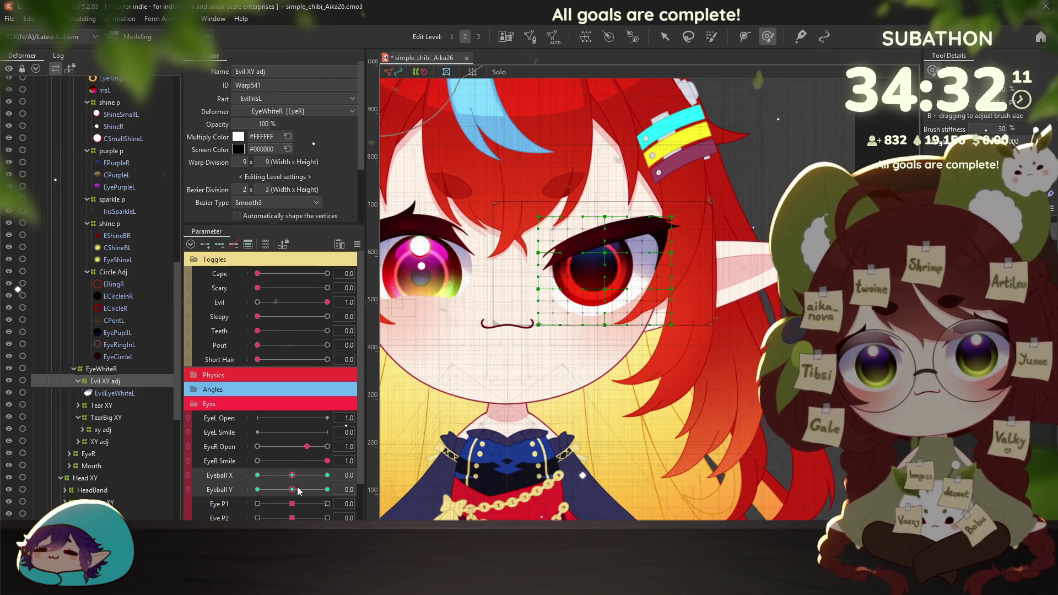
scroll(314, 491, "down", 3)
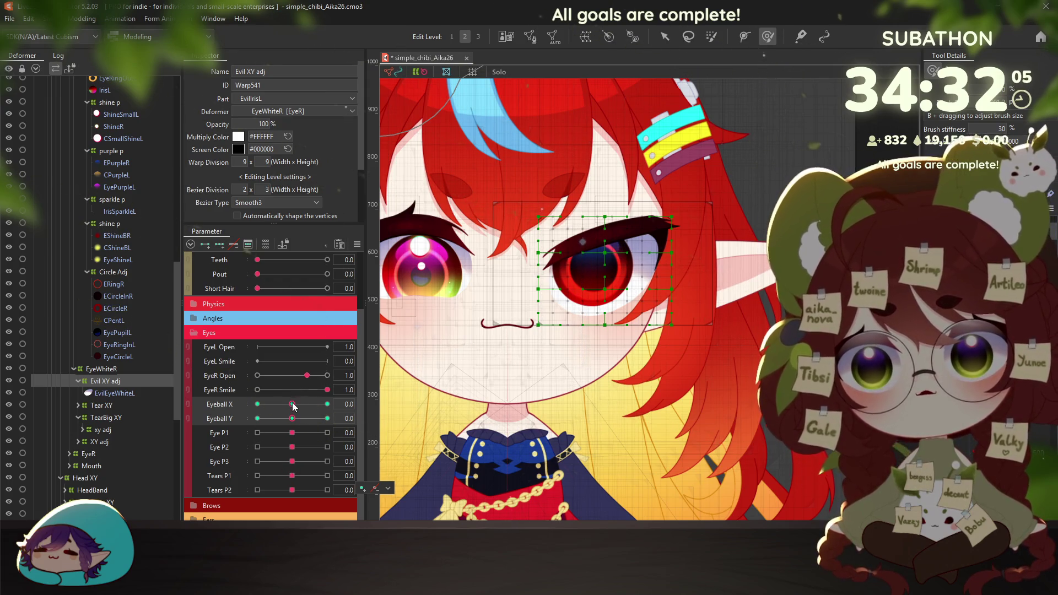
Sweep Eyeball X left and right to test the warp, returning it to centre
left_click_drag(292, 405, 351, 406)
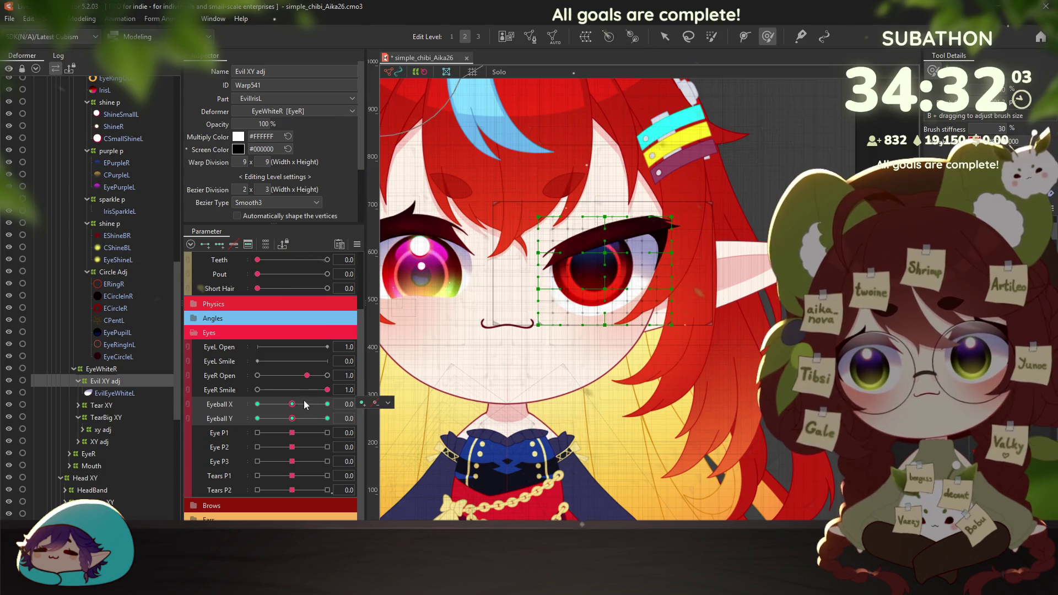
left_click(256, 404)
left_click_drag(255, 405, 365, 420)
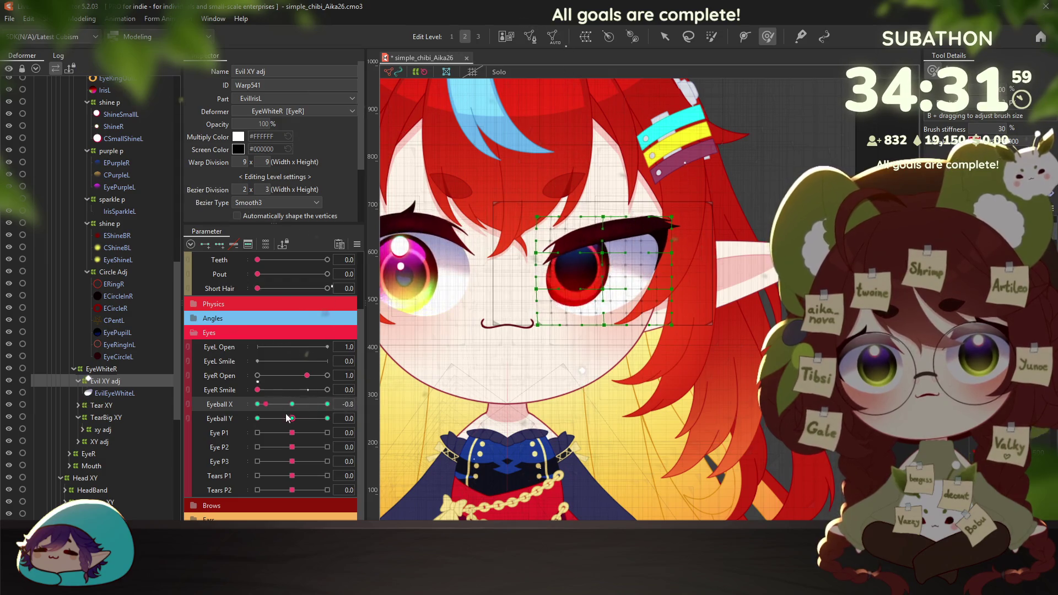
left_click(293, 406)
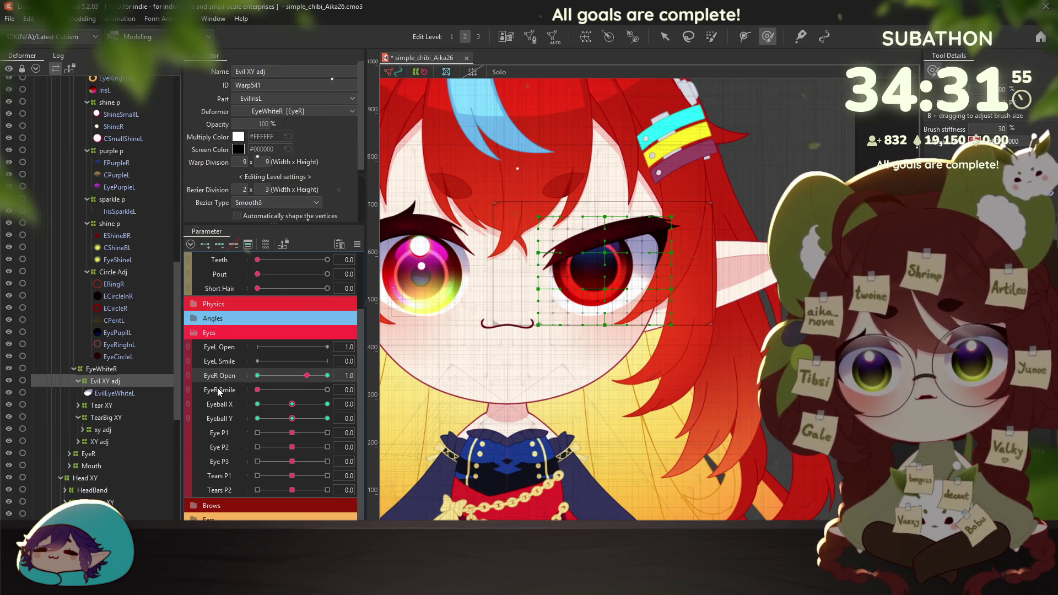
Add EyeR Smile keys to the warp, test EyeR Open, and link Eyeball X/Y as a 2D pad
left_click(219, 390)
left_click(205, 244)
left_click(528, 339)
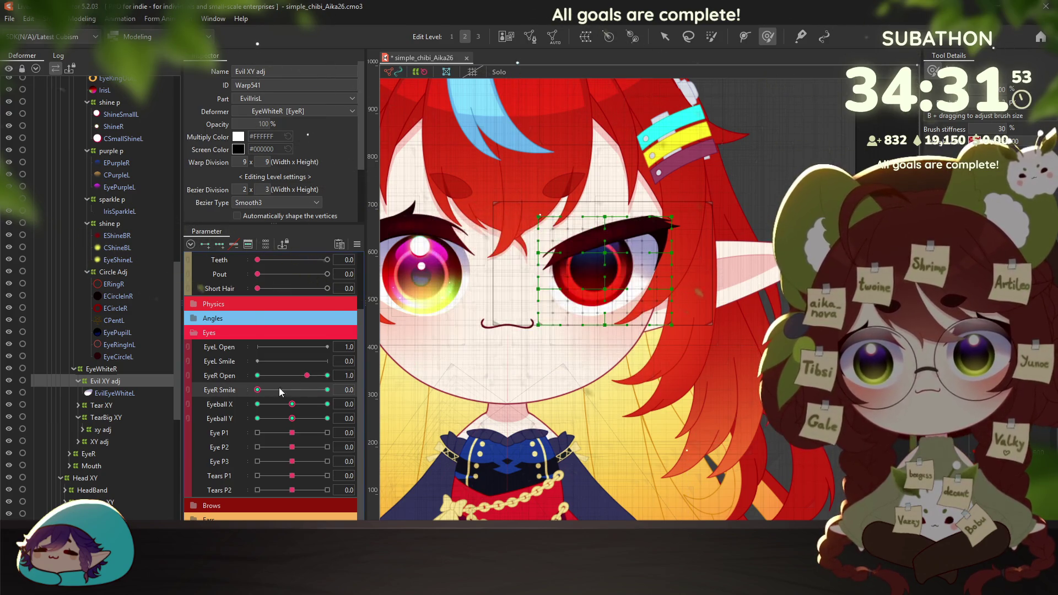
left_click_drag(308, 379, 162, 380)
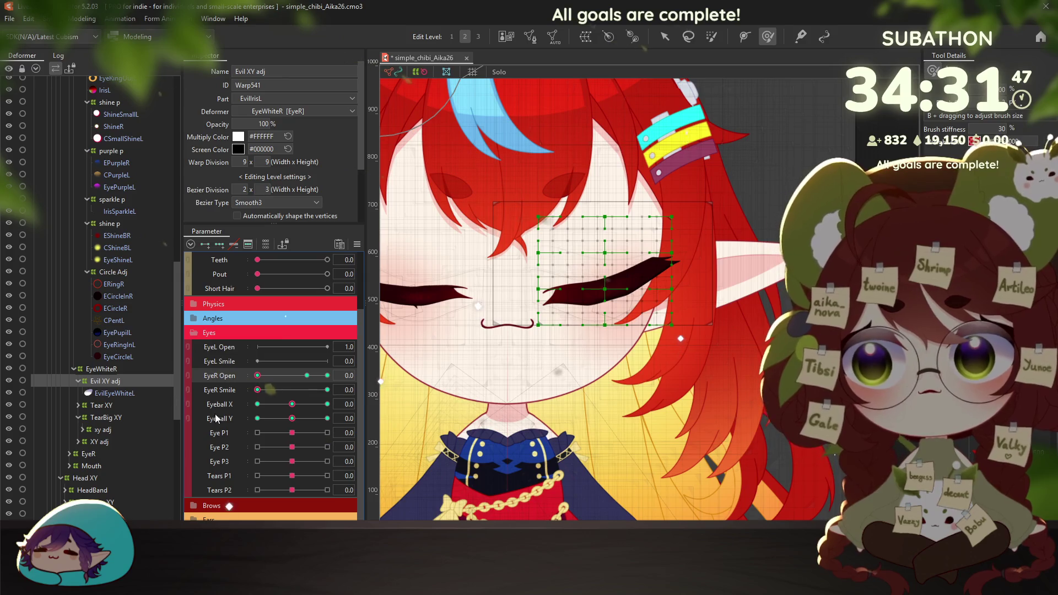
left_click(188, 411)
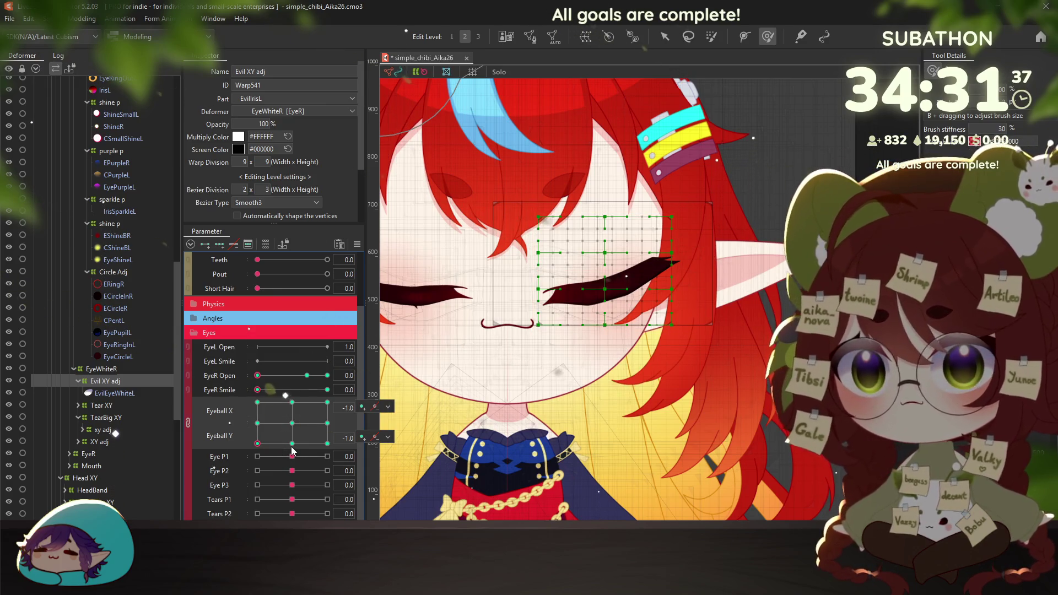
Check the eye warp at the down, right, up and left Eyeball X/Y keys
left_click(294, 444)
left_click(325, 445)
left_click(327, 424)
left_click(320, 406)
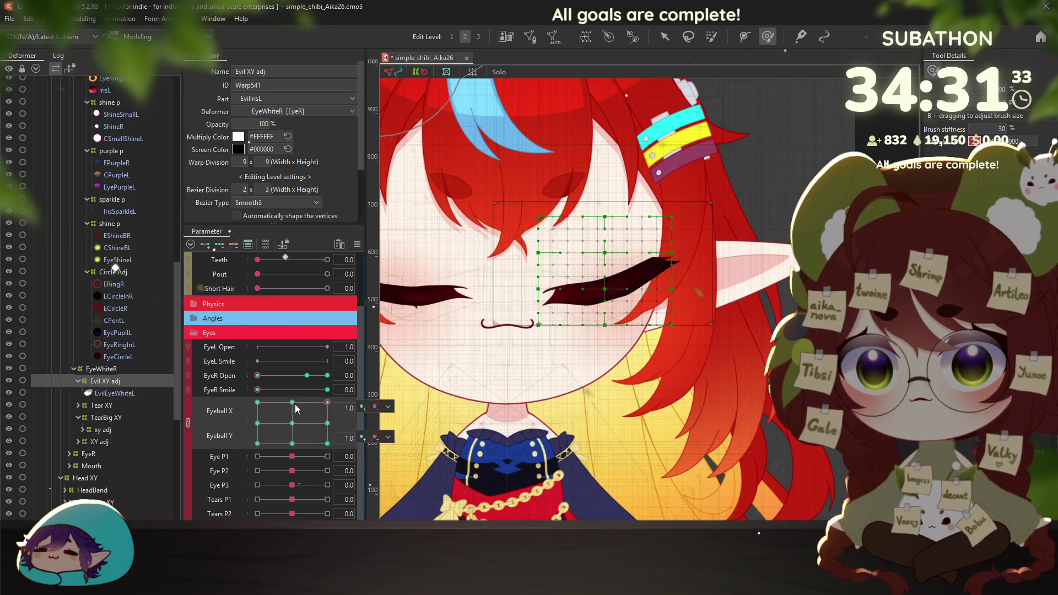
left_click(293, 403)
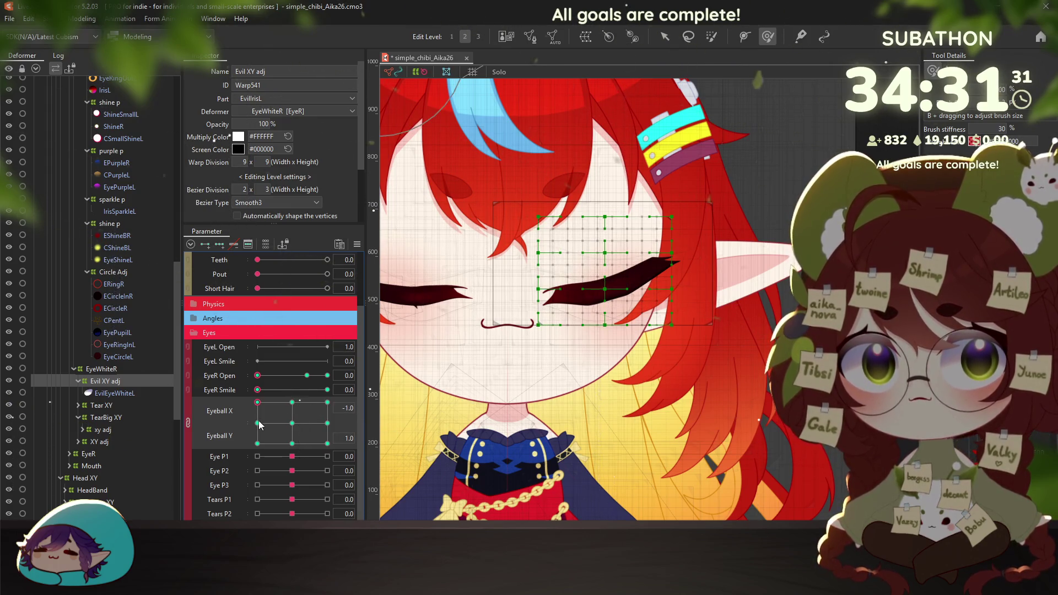
left_click(257, 424)
left_click(292, 423)
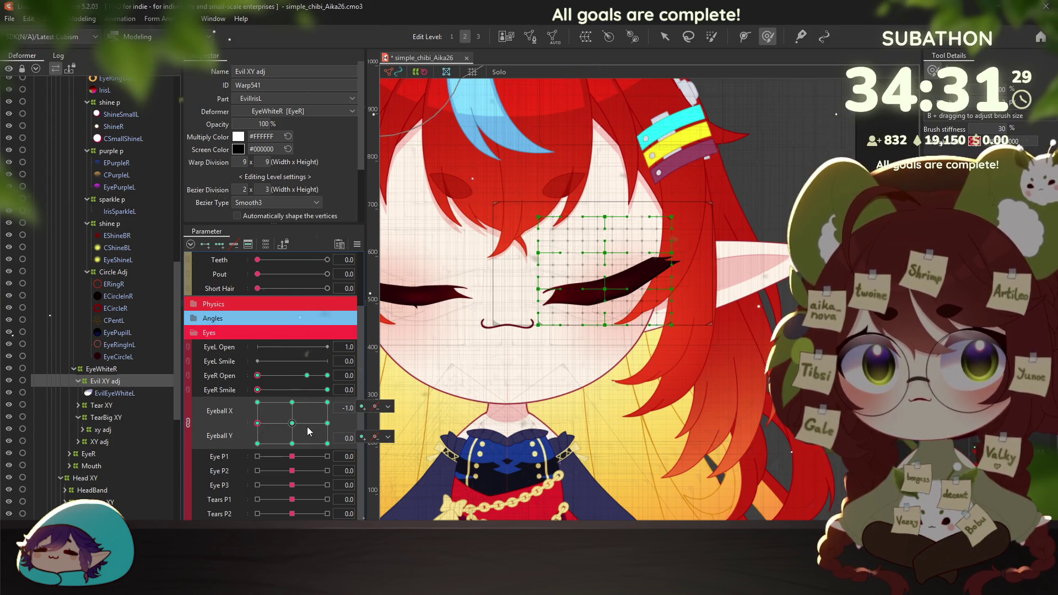
mouse_move(292, 424)
left_mouse_down()
mouse_move(292, 414)
mouse_move(363, 394)
left_mouse_up()
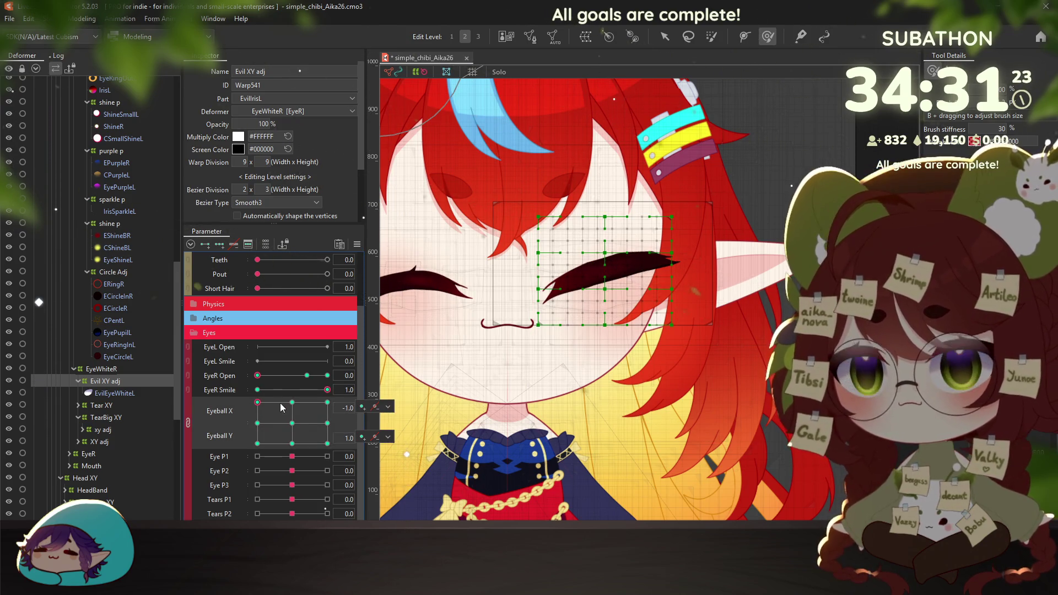
Recheck every corner key of the Eyeball X/Y pad, then open Modeling > Physics Settings
left_click(296, 411)
left_click(327, 404)
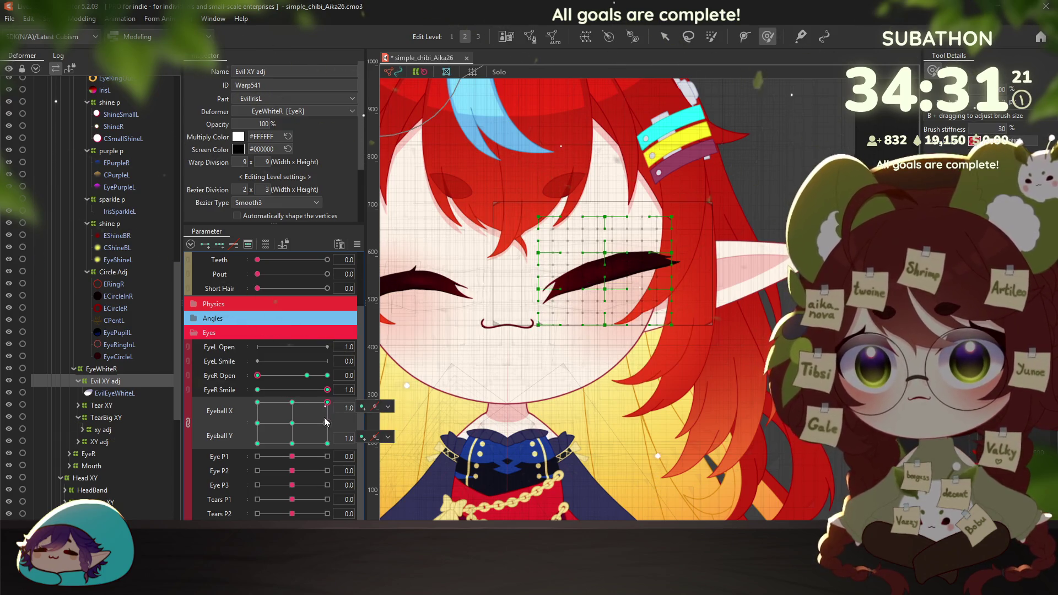
left_click(327, 424)
left_click(327, 443)
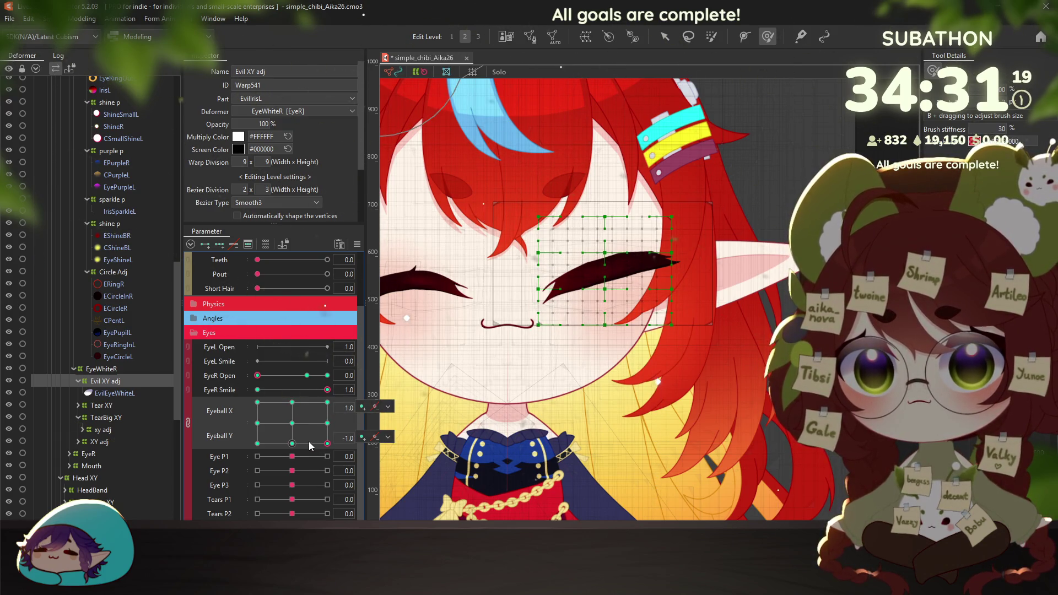
left_click(292, 444)
left_click(257, 443)
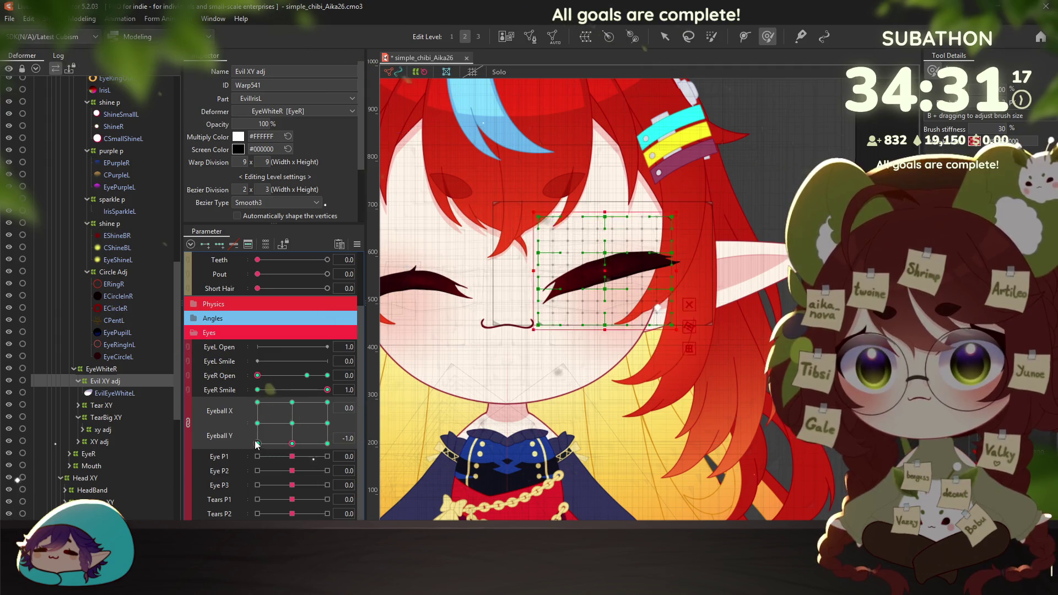
left_click(258, 403)
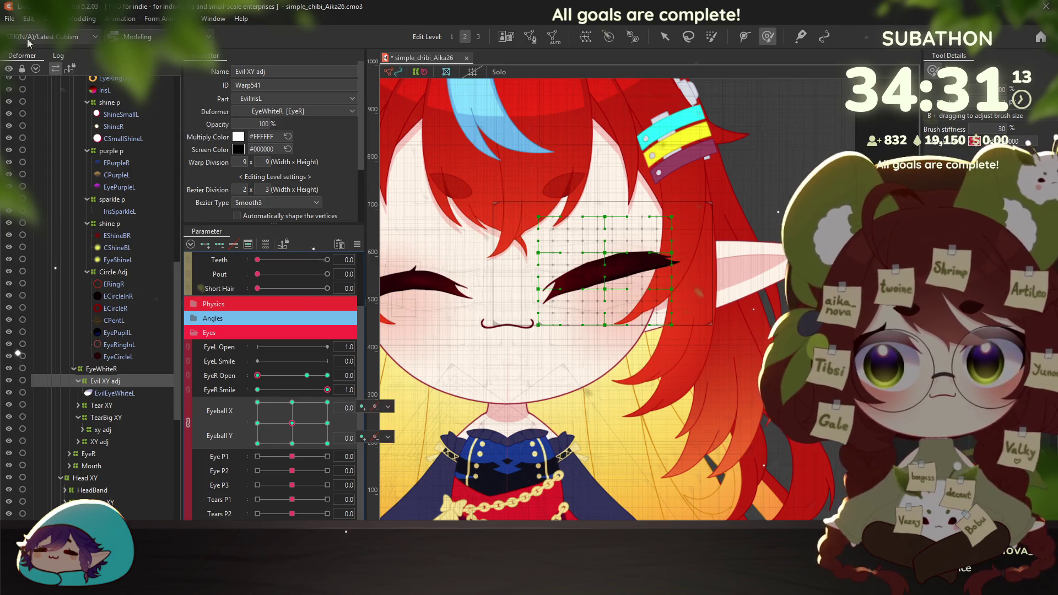
left_click(82, 18)
left_click(122, 263)
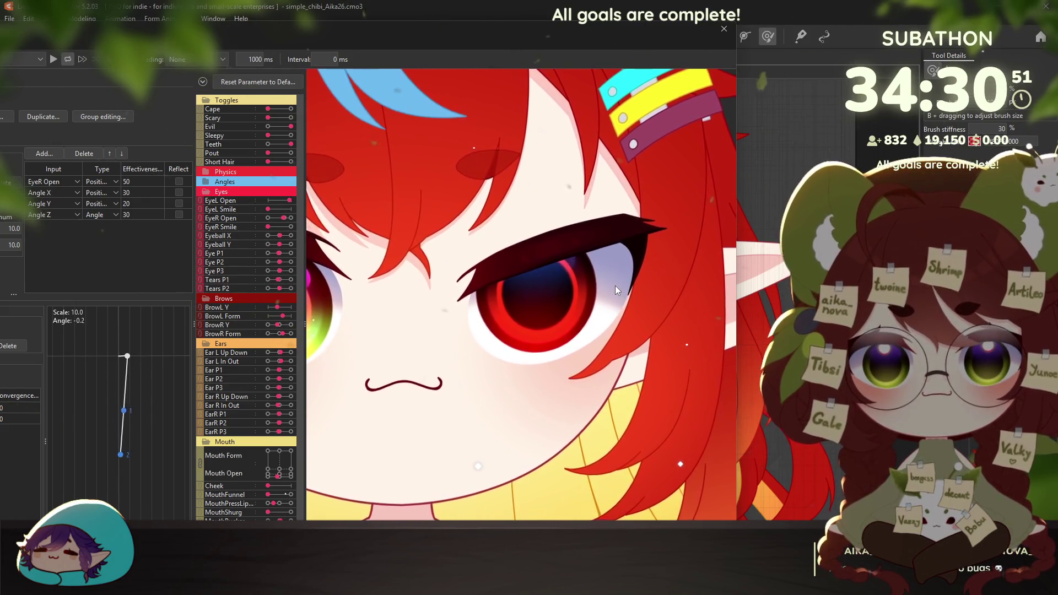
Close and reopen the physics preview, nudging its window up and left
key("Escape")
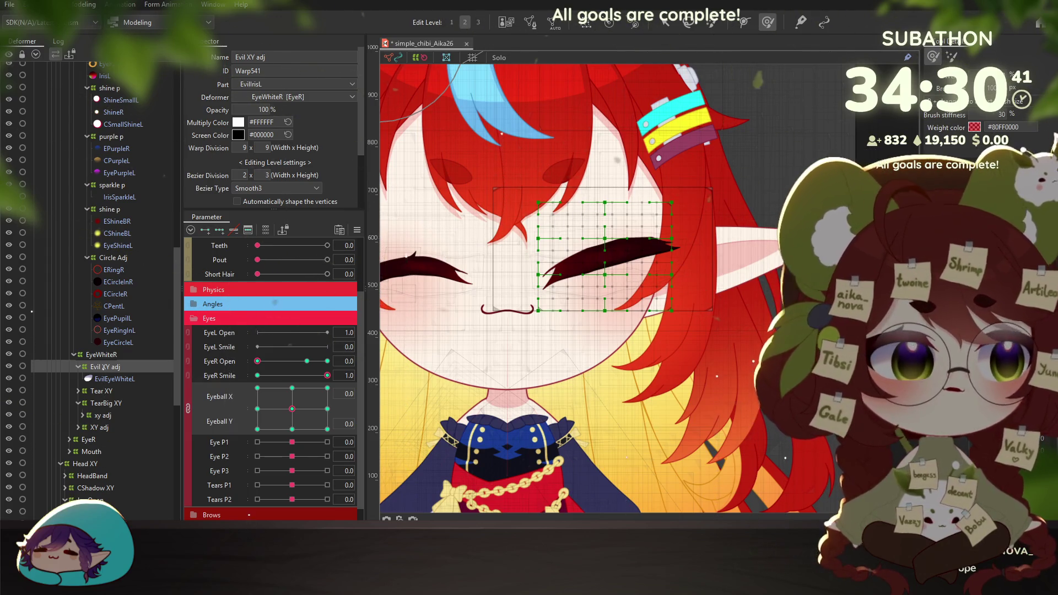
key("alt+Tab")
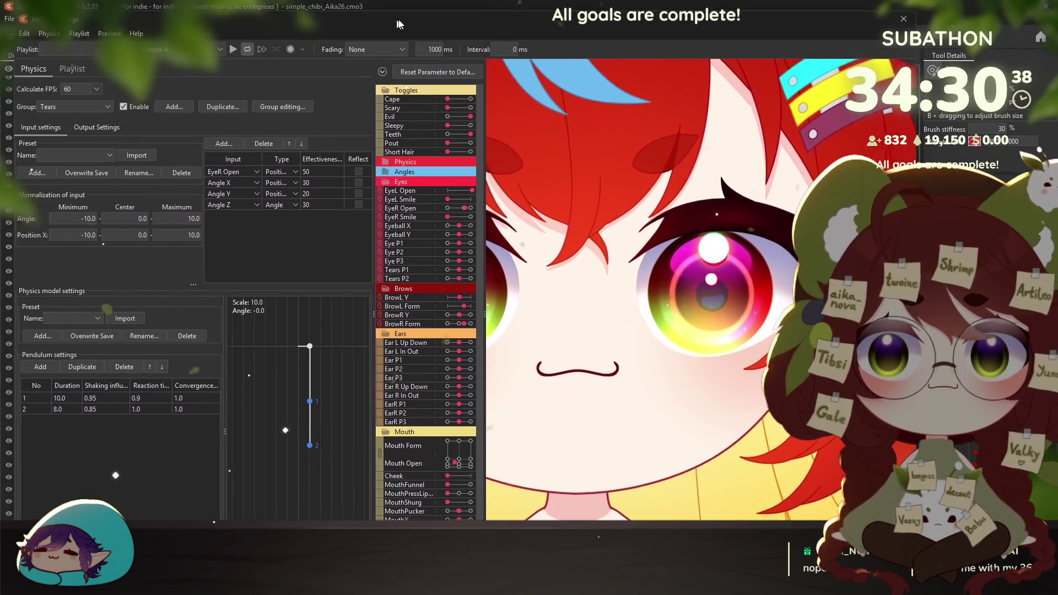
left_click_drag(400, 24, 382, 16)
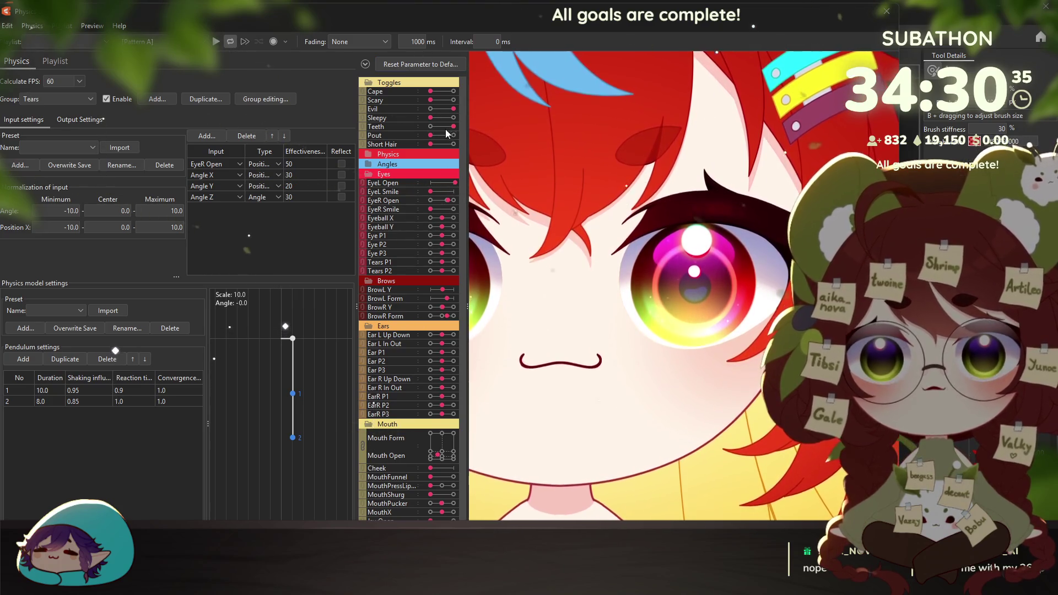
Turn Teeth and Evil off, turn Evil back on to watch the Tears physics, then close the window
left_click(433, 126)
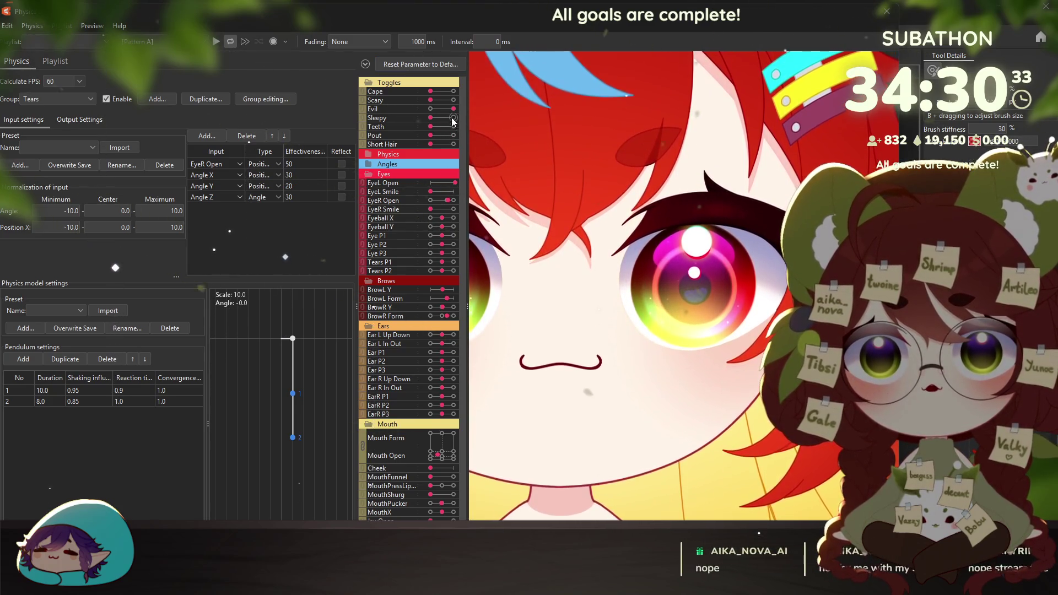
left_click(429, 109)
left_click(424, 109)
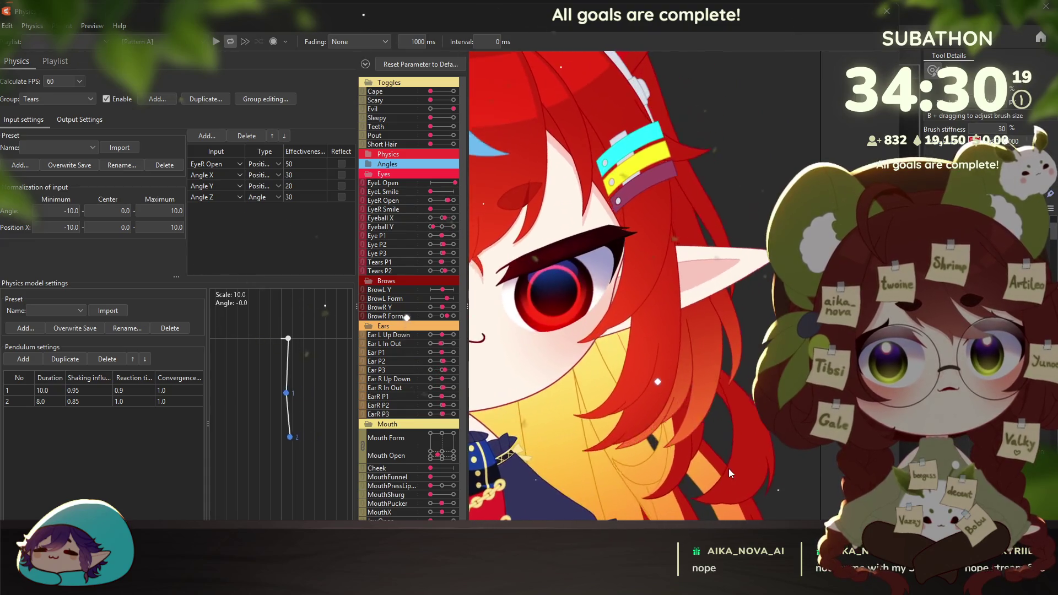
mouse_move(502, 13)
left_mouse_down()
mouse_move(573, 10)
mouse_move(494, 10)
left_mouse_up()
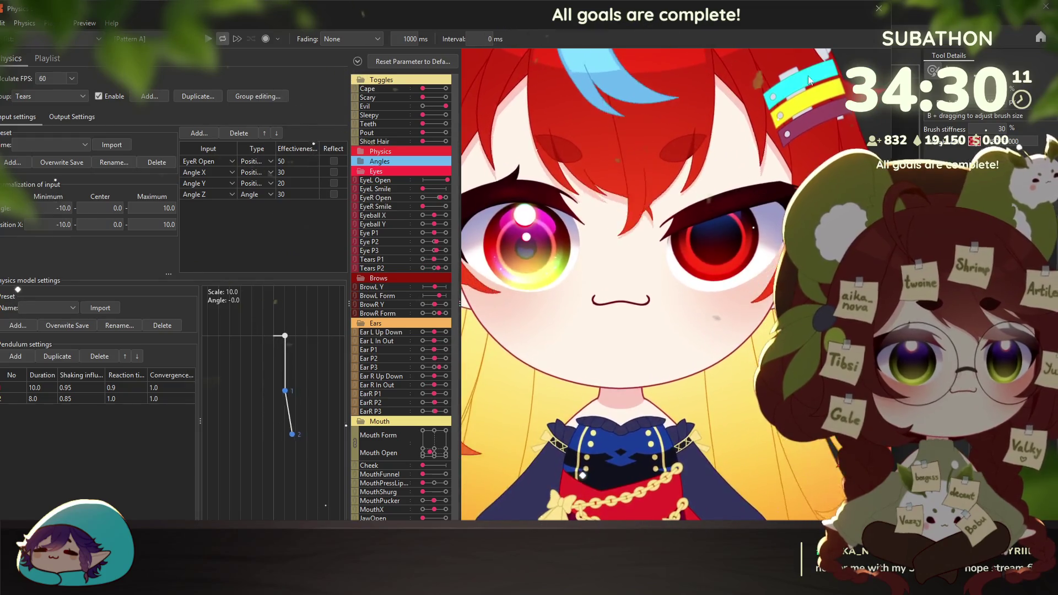
left_click(879, 8)
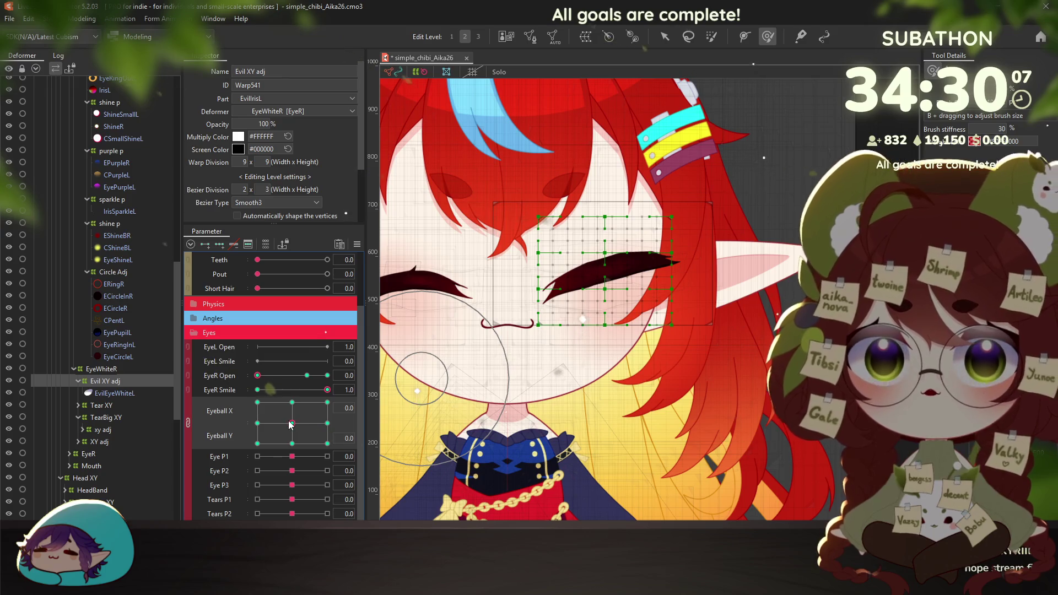
Set EyeR Open to 1.0 and reset EyeR Smile to 0.0
left_click(304, 377)
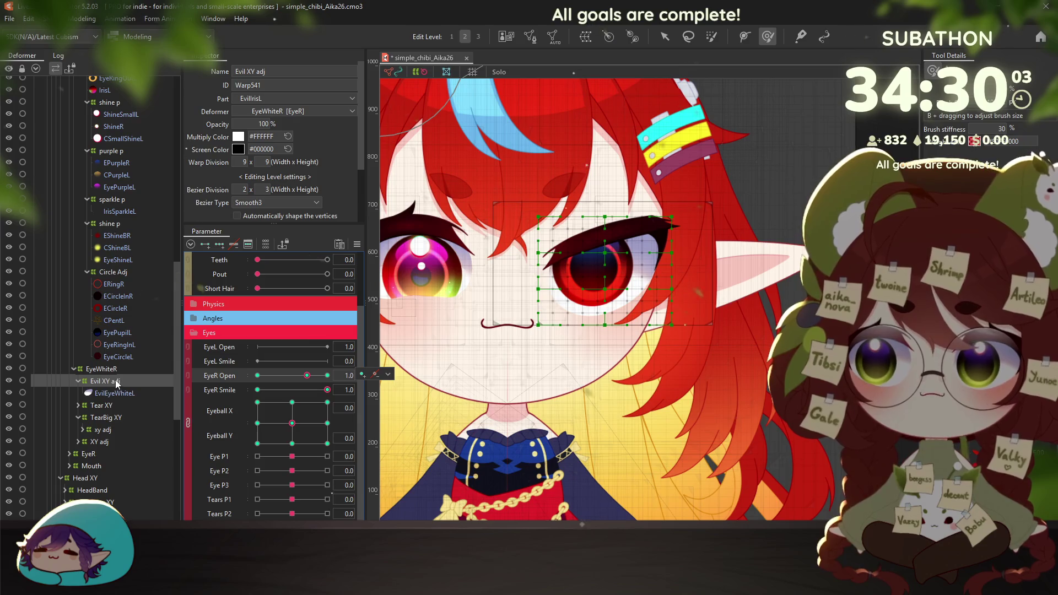
scroll(111, 345, "up", 1)
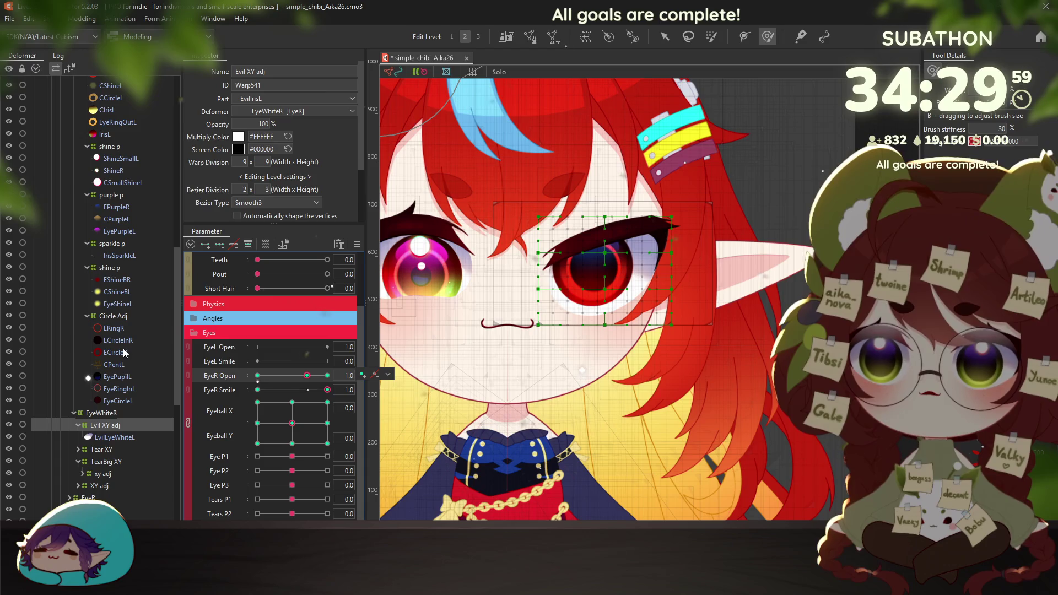
scroll(123, 349, "up", 1)
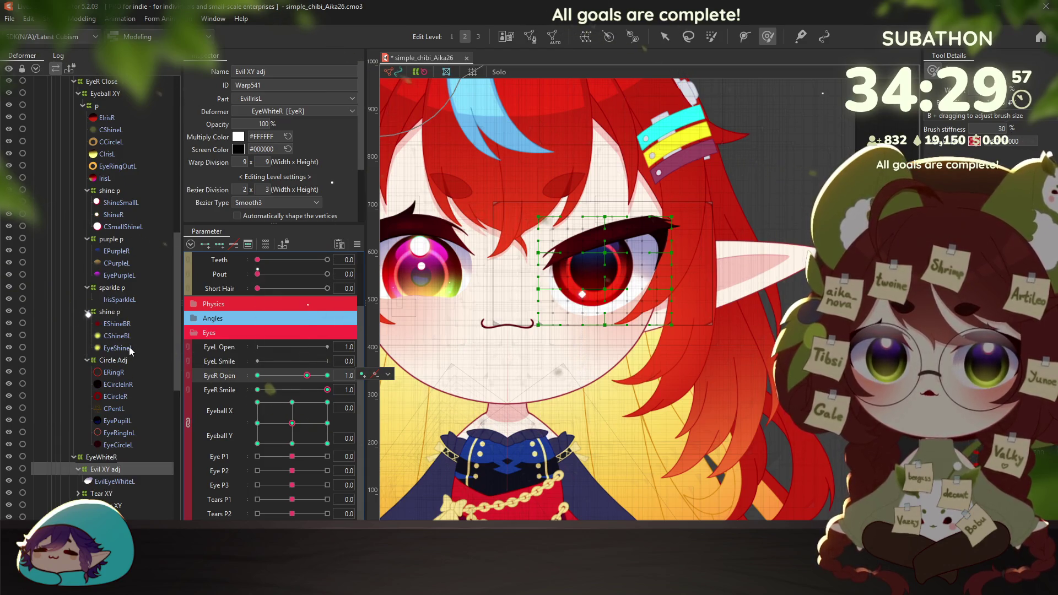
scroll(129, 346, "up", 1)
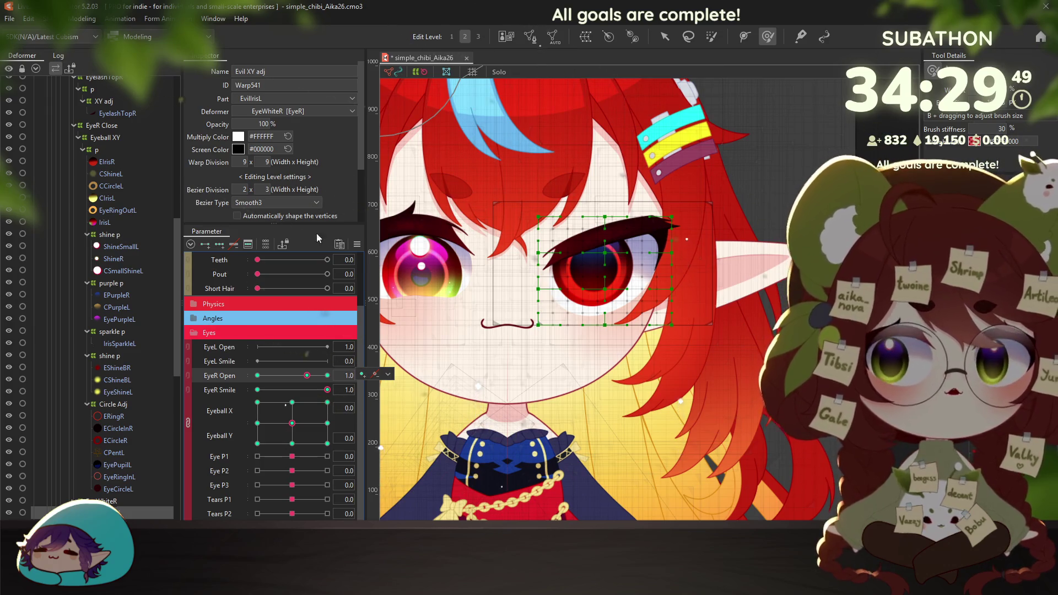
left_click(258, 389)
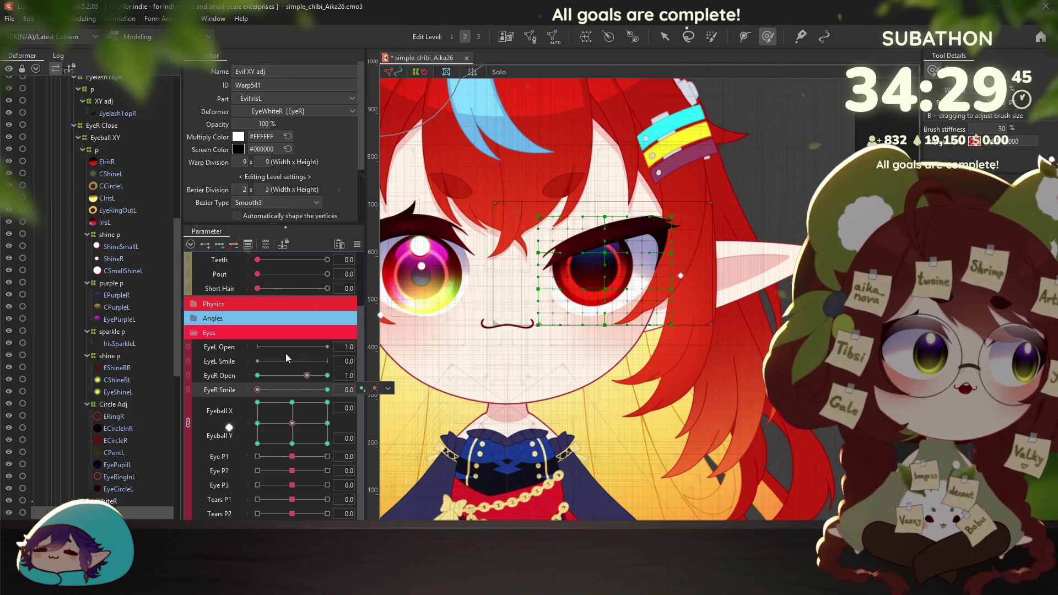
scroll(277, 306, "up", 2)
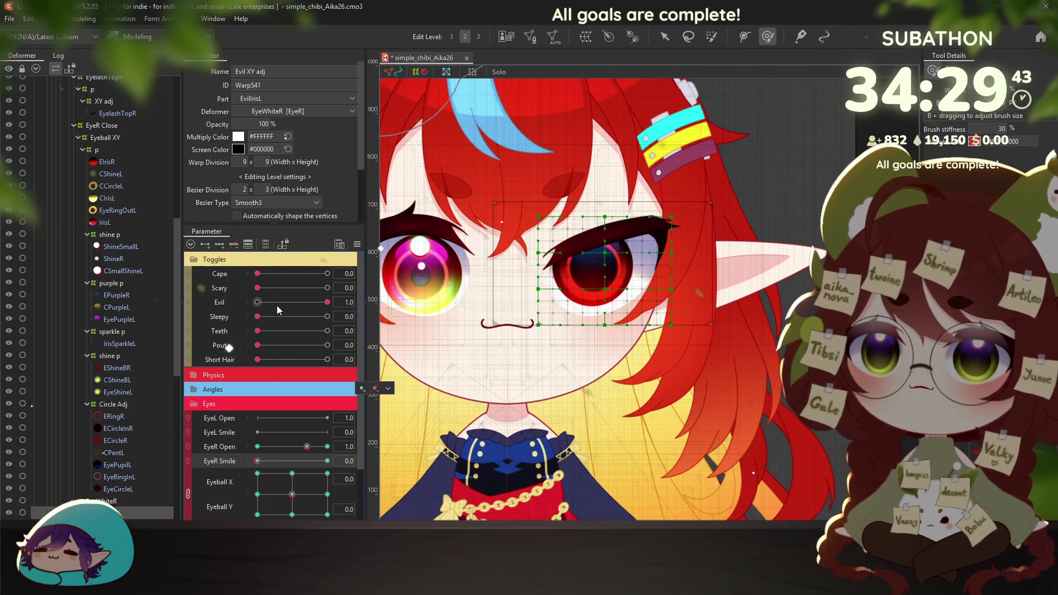
Set the Evil toggle to 0, then select the ShineSmallL highlight in the Deformer tree
left_click(267, 303)
scroll(607, 264, "up", 2)
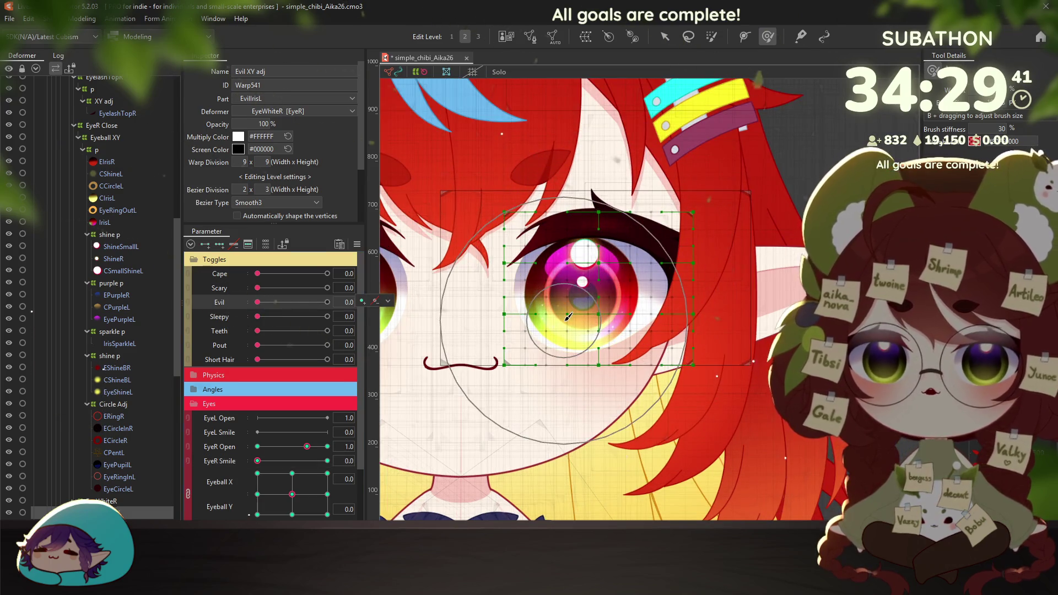
scroll(558, 363, "up", 1)
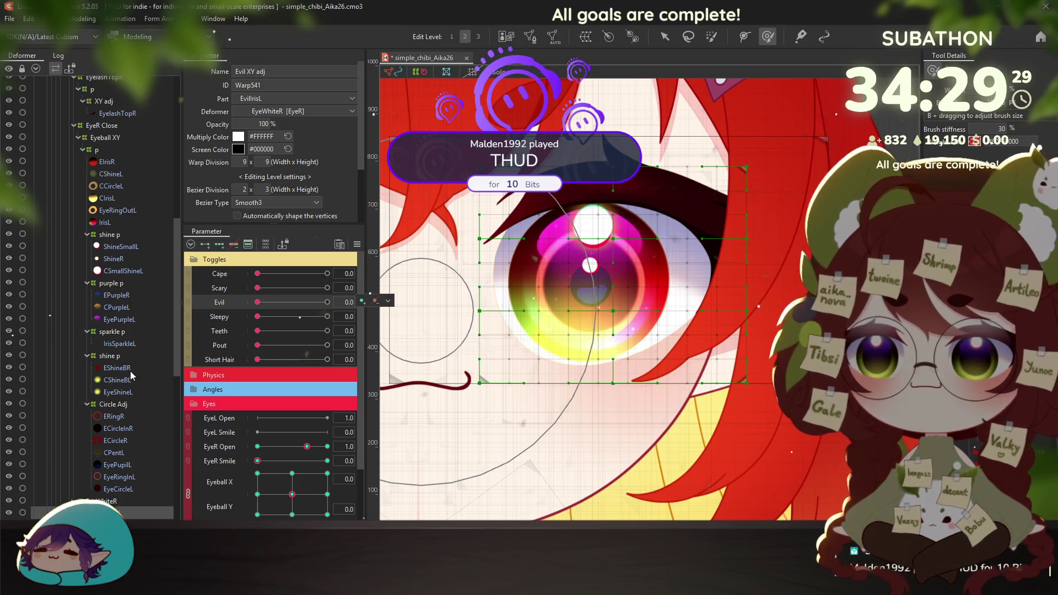
left_click(121, 247)
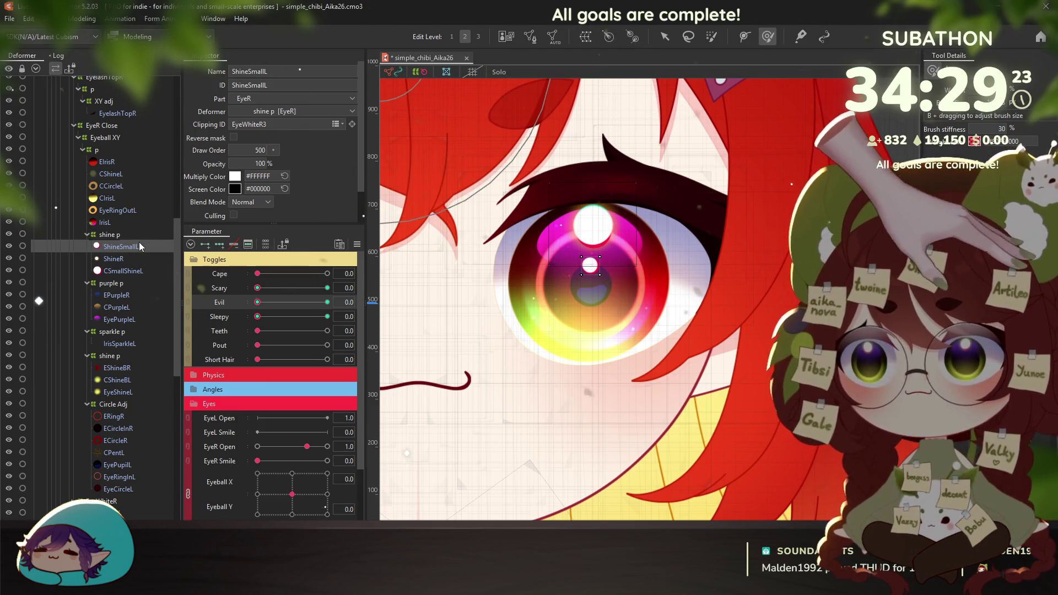
Duplicate the ShineSmallL highlight with Ctrl+D, creating ShineSmallL2
key("ctrl+d")
key("Return")
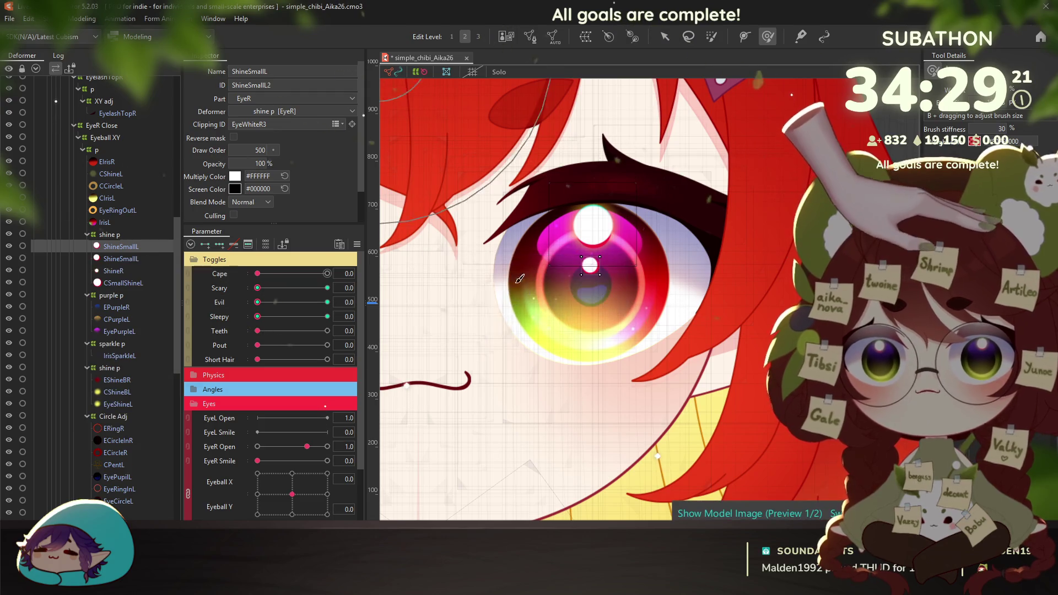
left_click(531, 40)
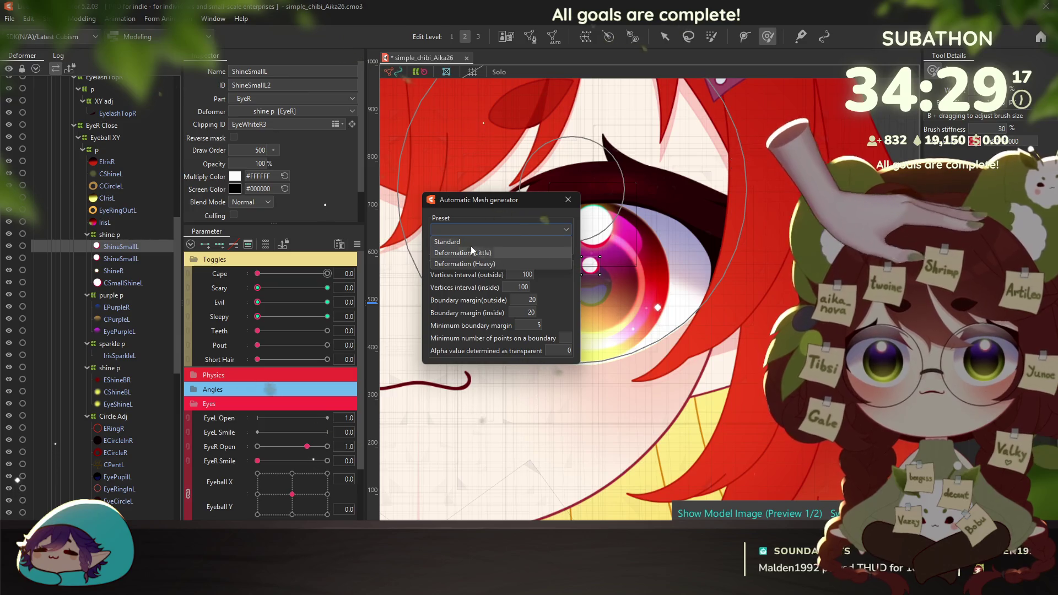
key("Escape")
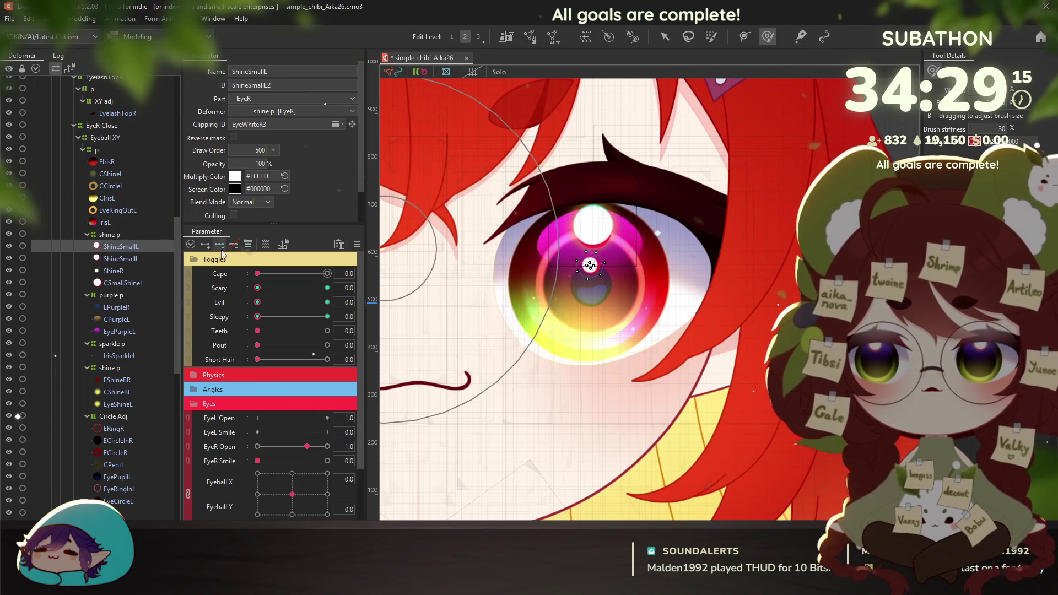
Give the highlight copy a Deformation (Little) automatic mesh, then set Evil to 1.0
left_click(122, 259)
left_click(531, 37)
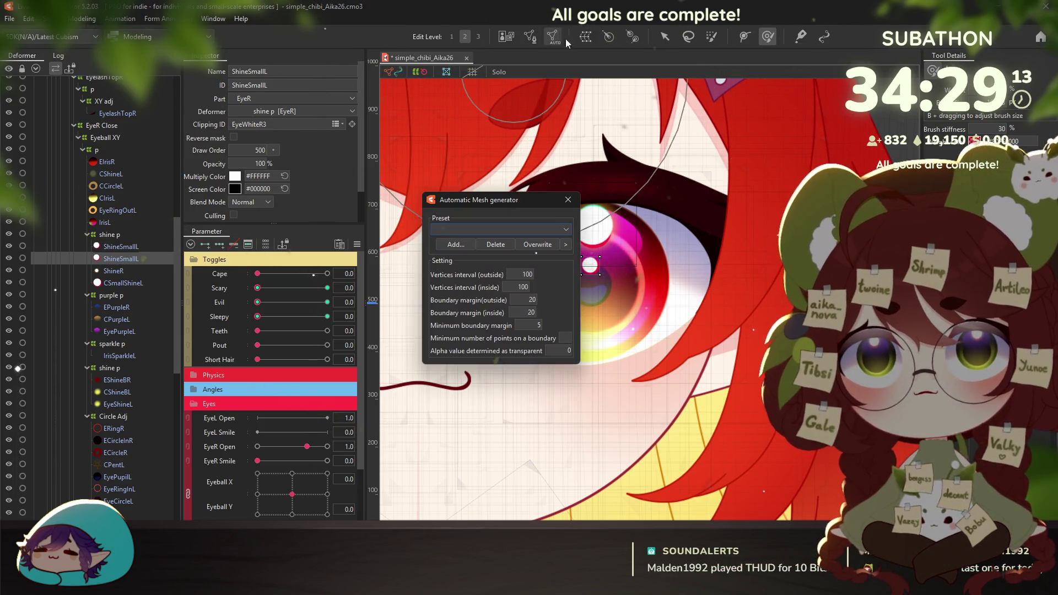
left_click(491, 230)
left_click(489, 258)
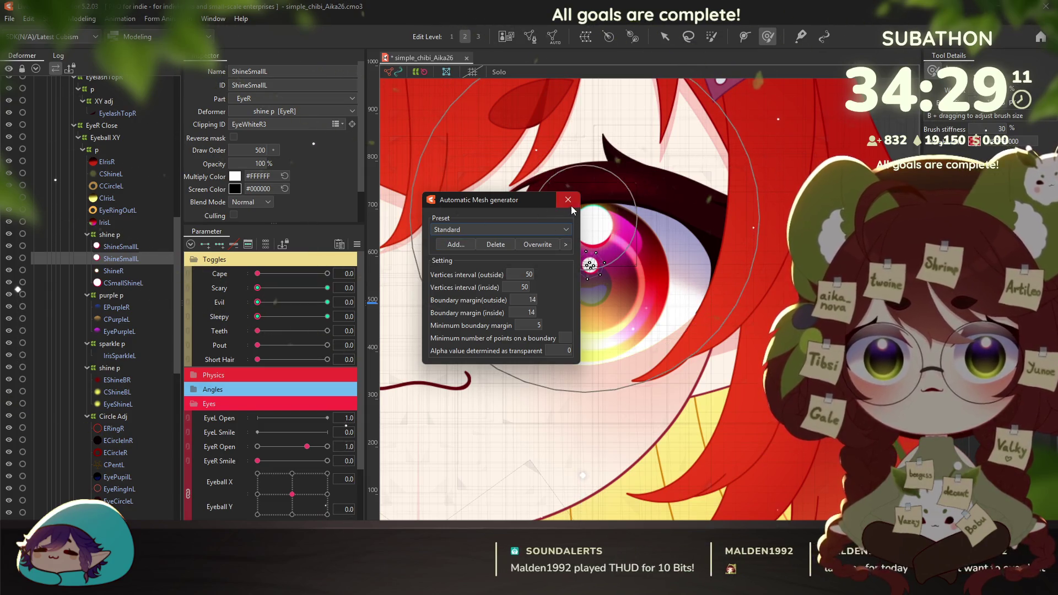
key("Return")
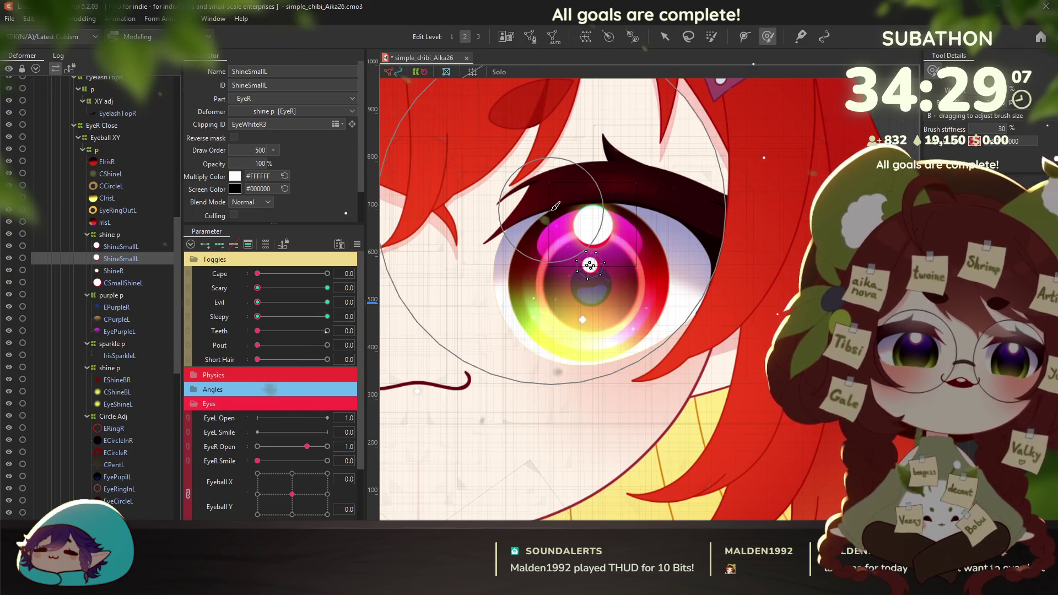
left_click(127, 247)
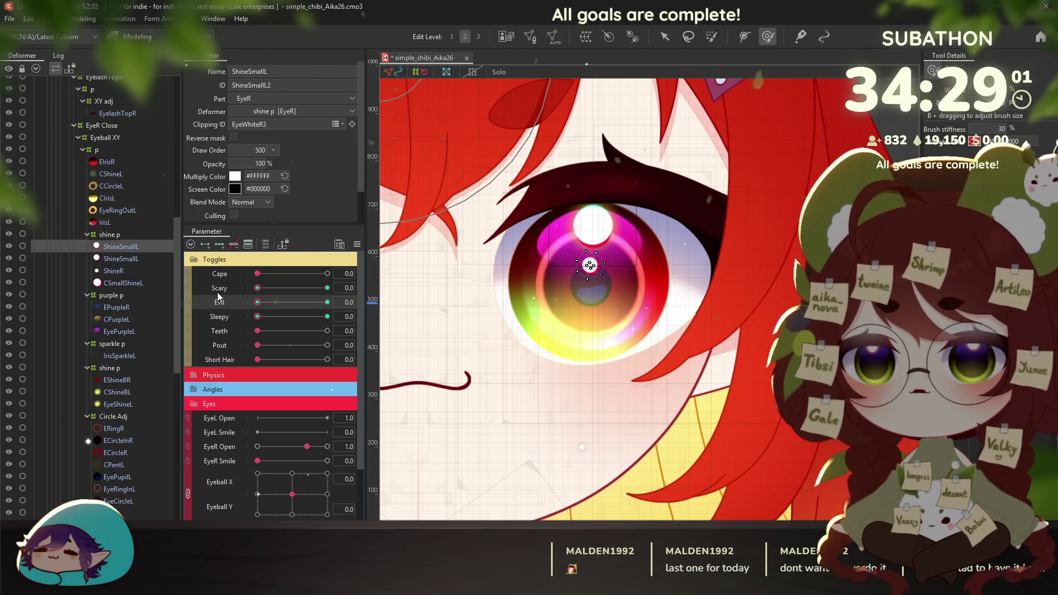
left_click_drag(257, 302, 366, 307)
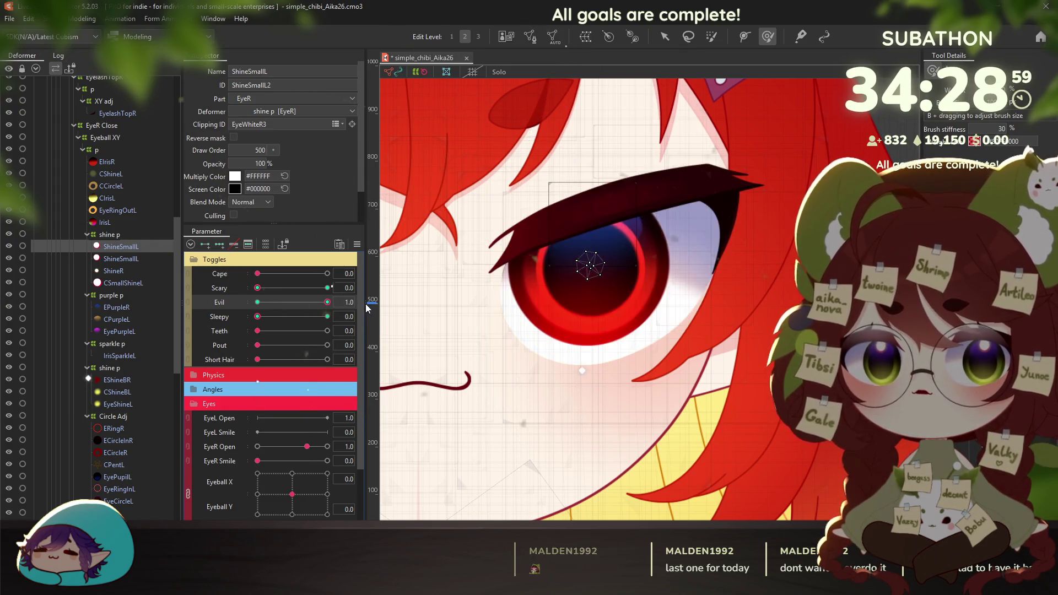
Set the shine's value to 0 and its clipping ID to EvilEyeWhiteL
double_click(259, 164)
type("0")
key("Return")
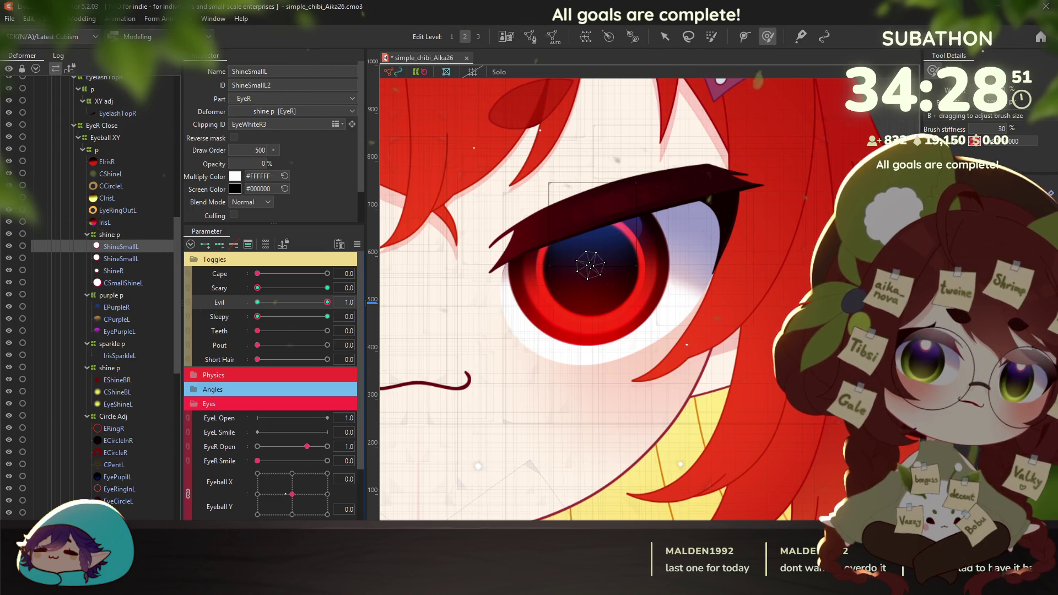
scroll(293, 98, "up", 1)
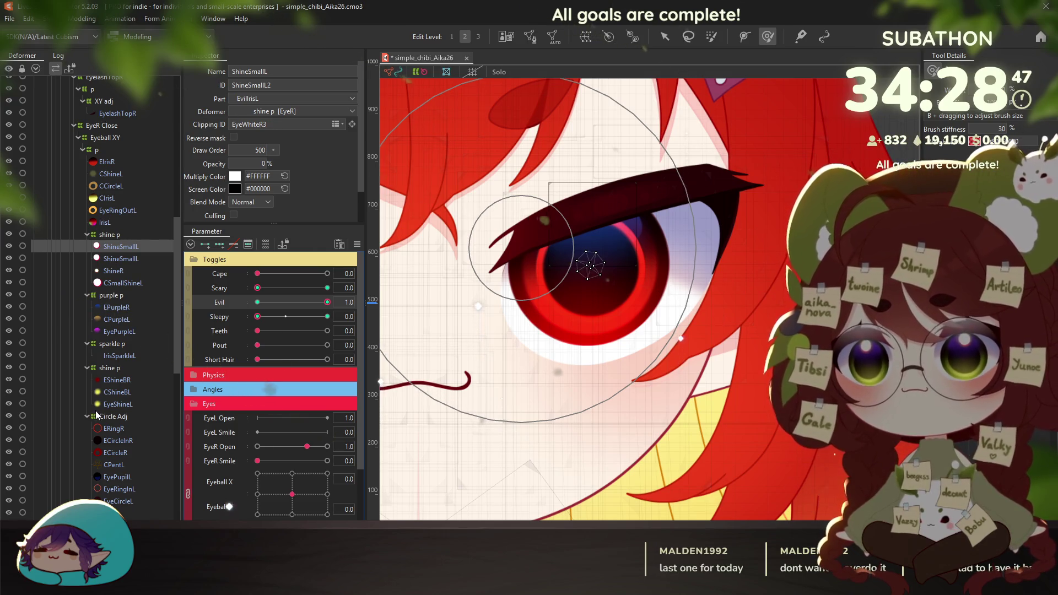
left_click(670, 298)
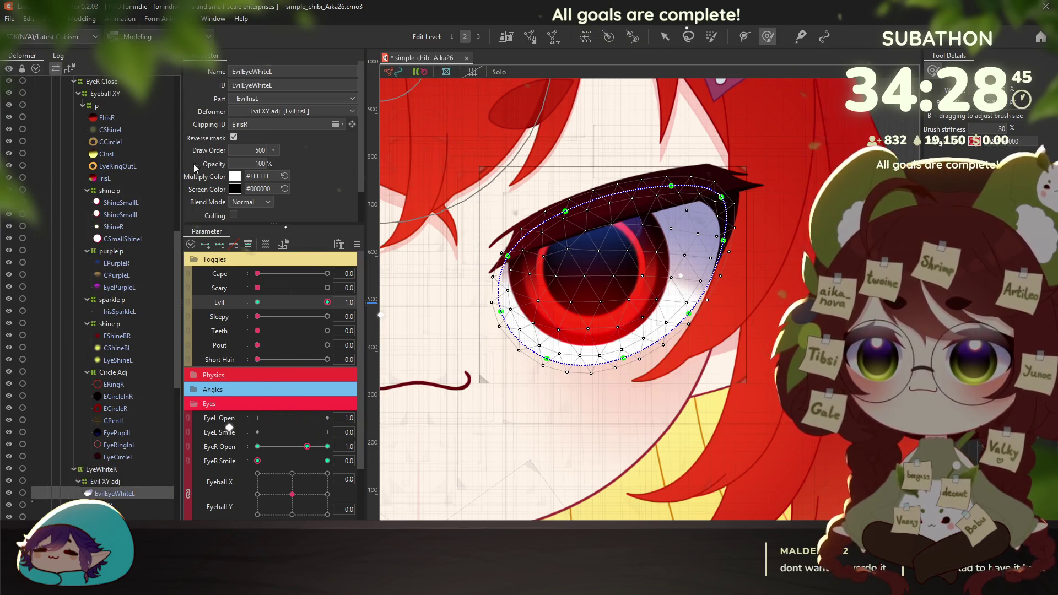
left_click(132, 203)
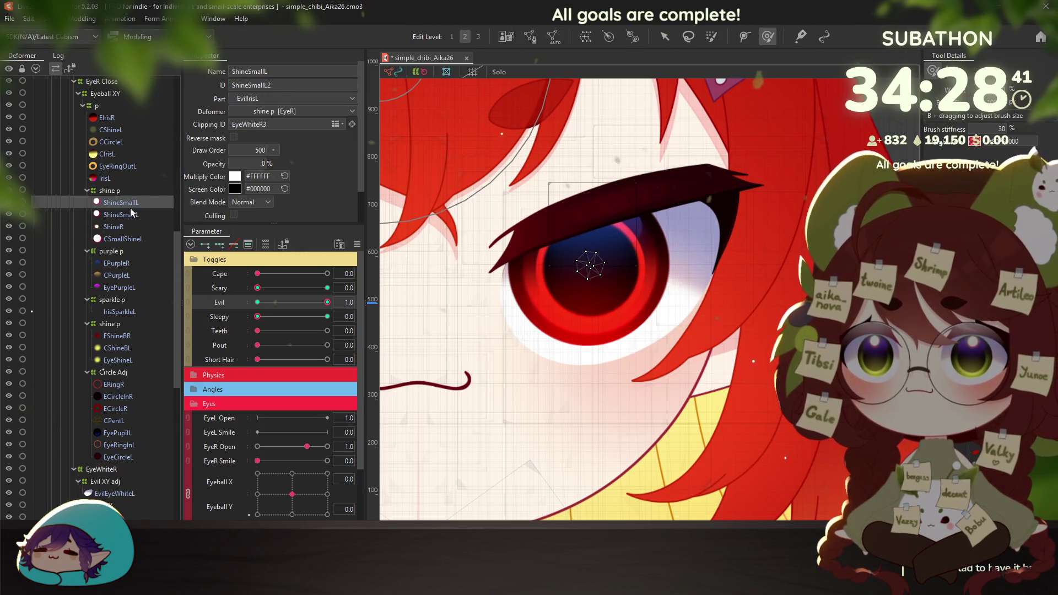
double_click(265, 125)
type("EvilEyeWhiteL")
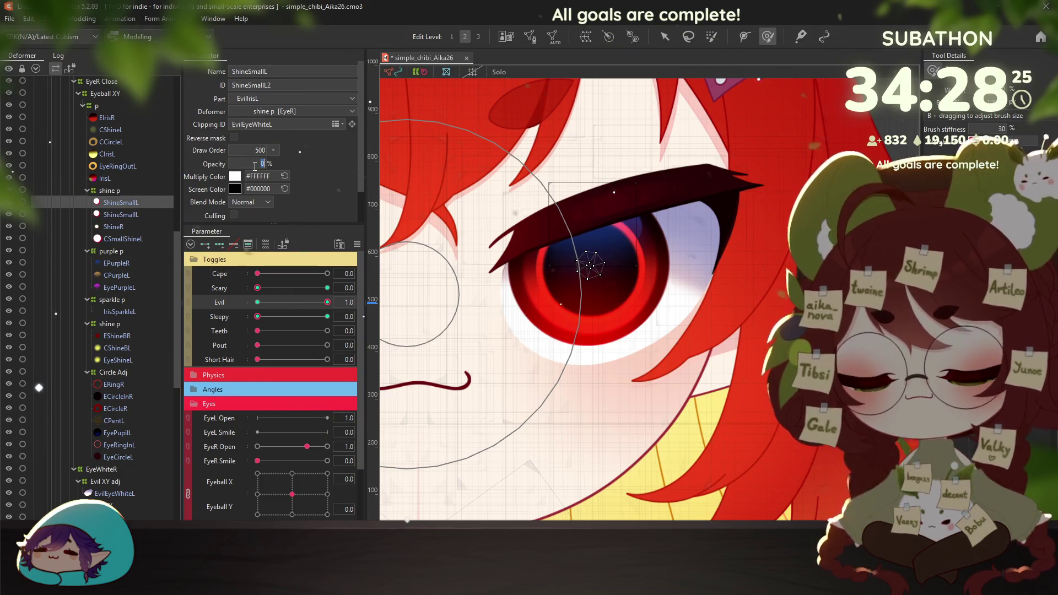
Move ShineSmallL higher inside the eye and test it with Evil and a downward gaze
scroll(562, 317, "down", 5)
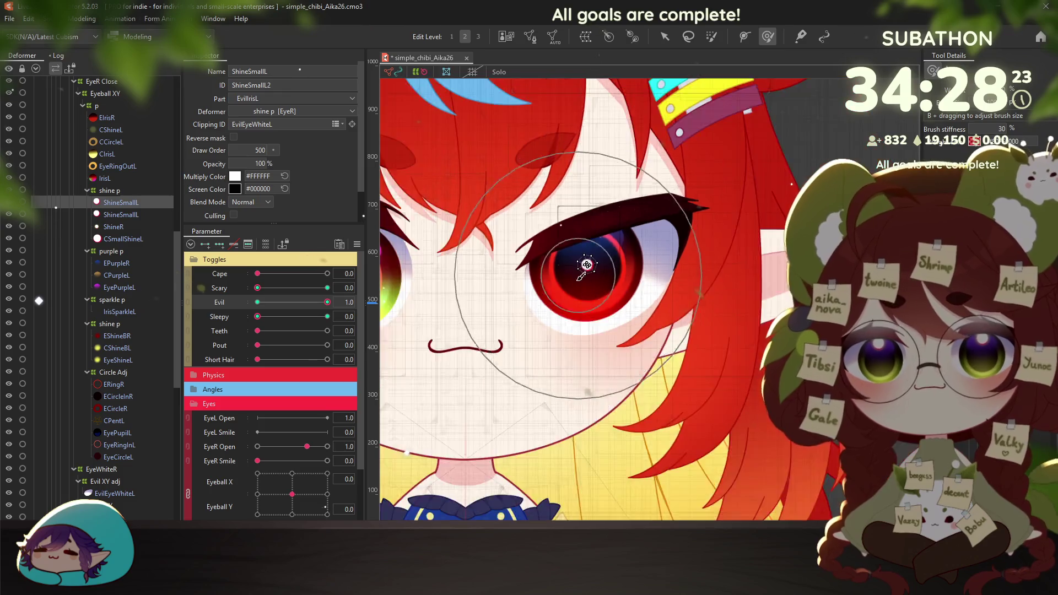
scroll(562, 317, "up", 2)
scroll(551, 320, "up", 2)
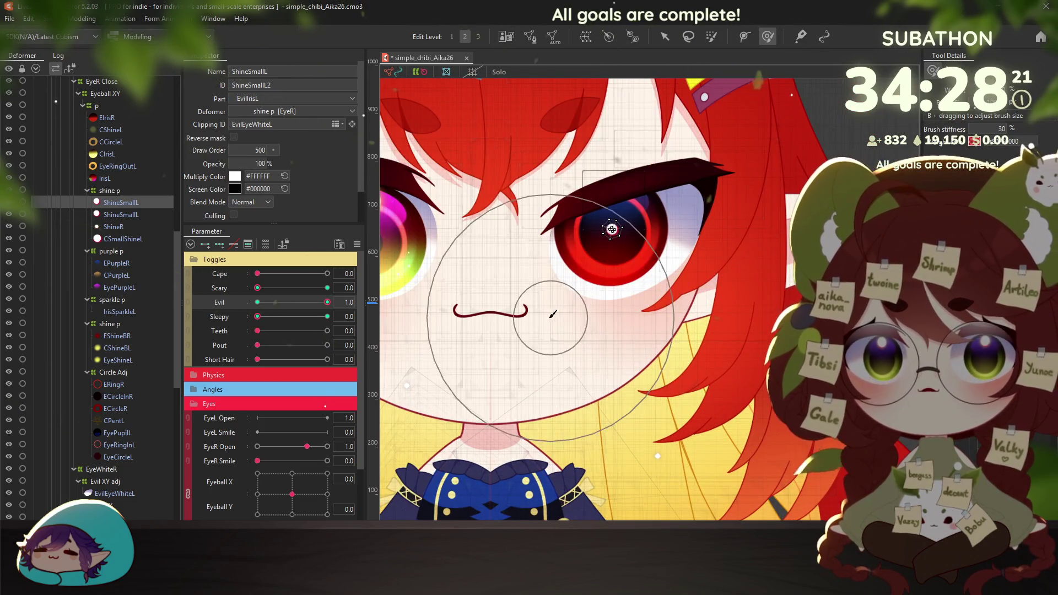
left_click(110, 192)
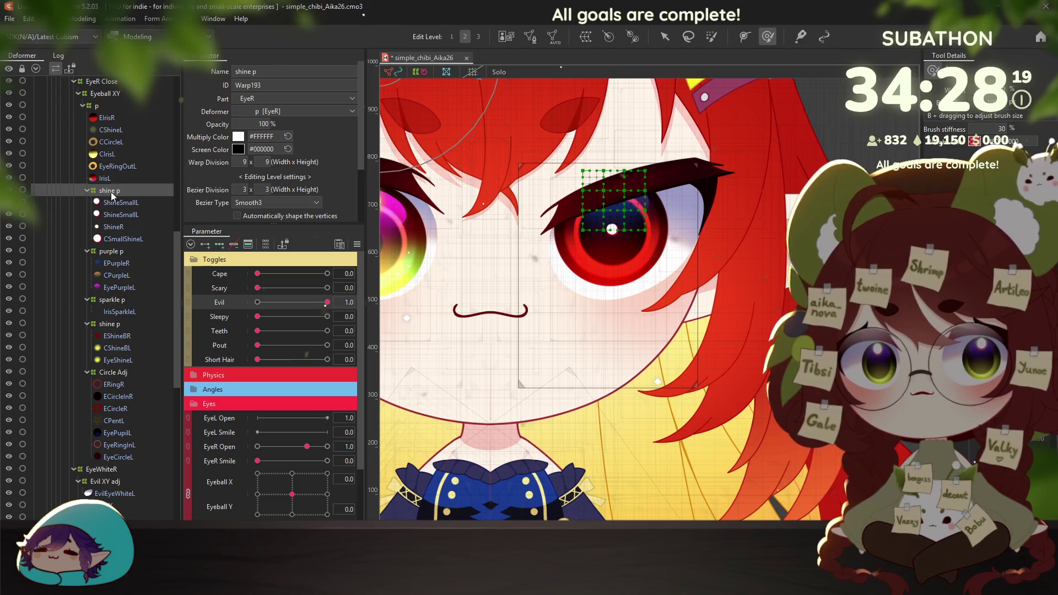
left_click(112, 204)
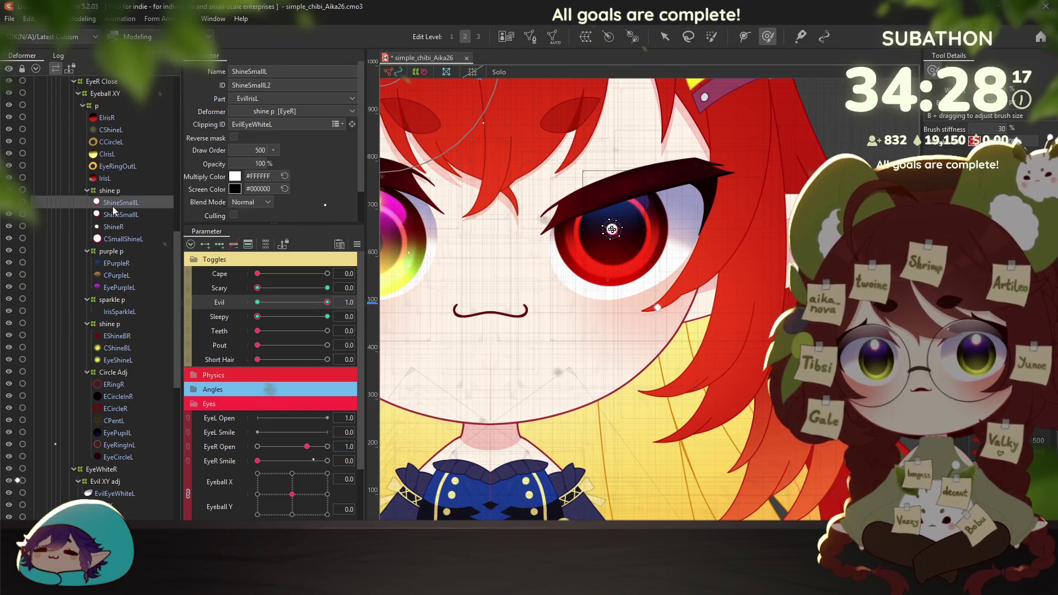
key("v")
scroll(612, 228, "up", 1)
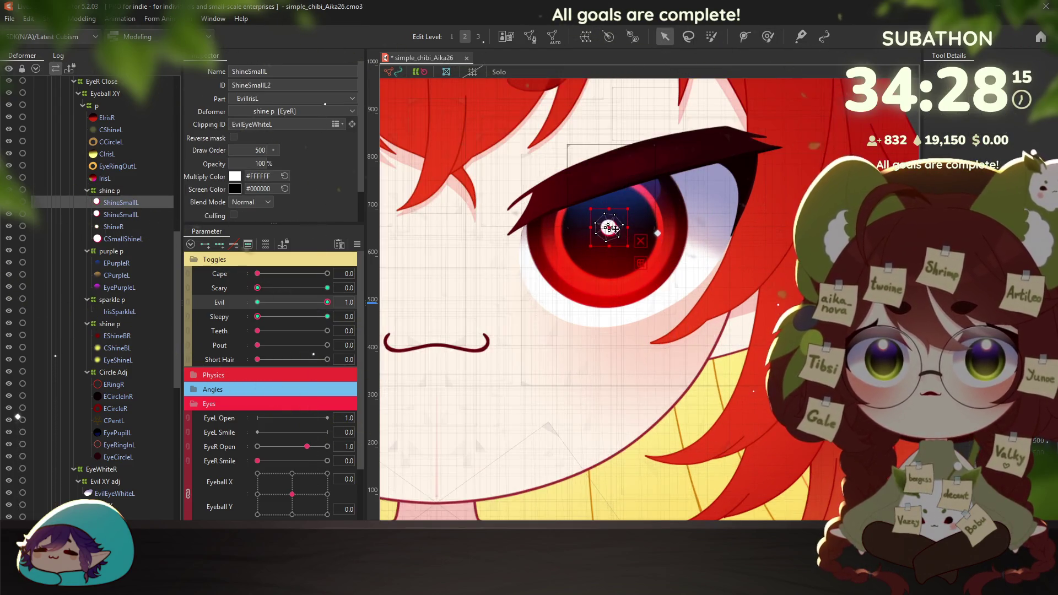
left_click_drag(609, 227, 609, 207)
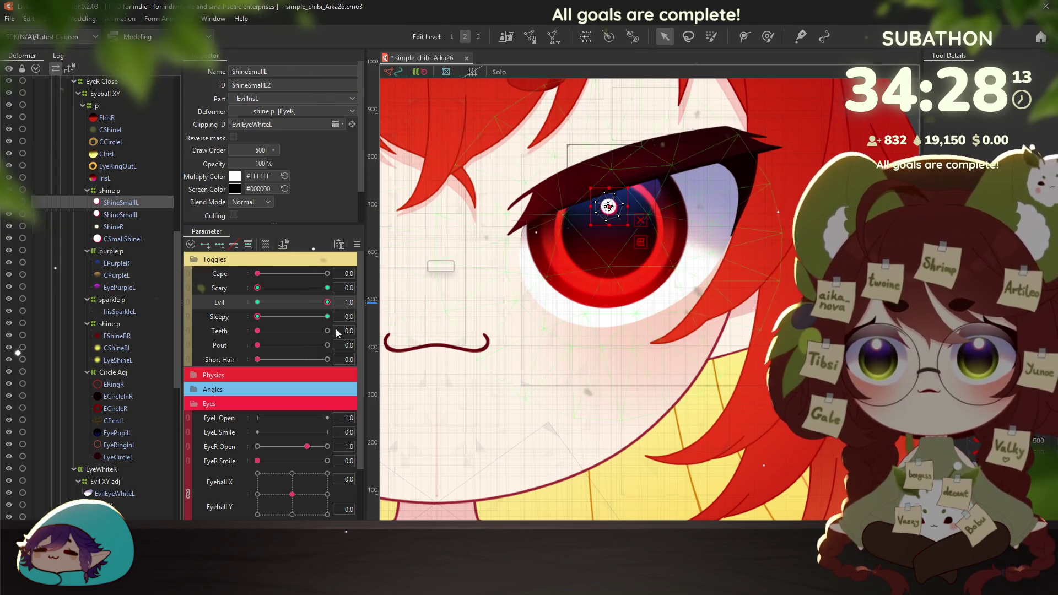
mouse_move(325, 302)
left_mouse_down()
mouse_move(258, 302)
mouse_move(328, 302)
left_mouse_up()
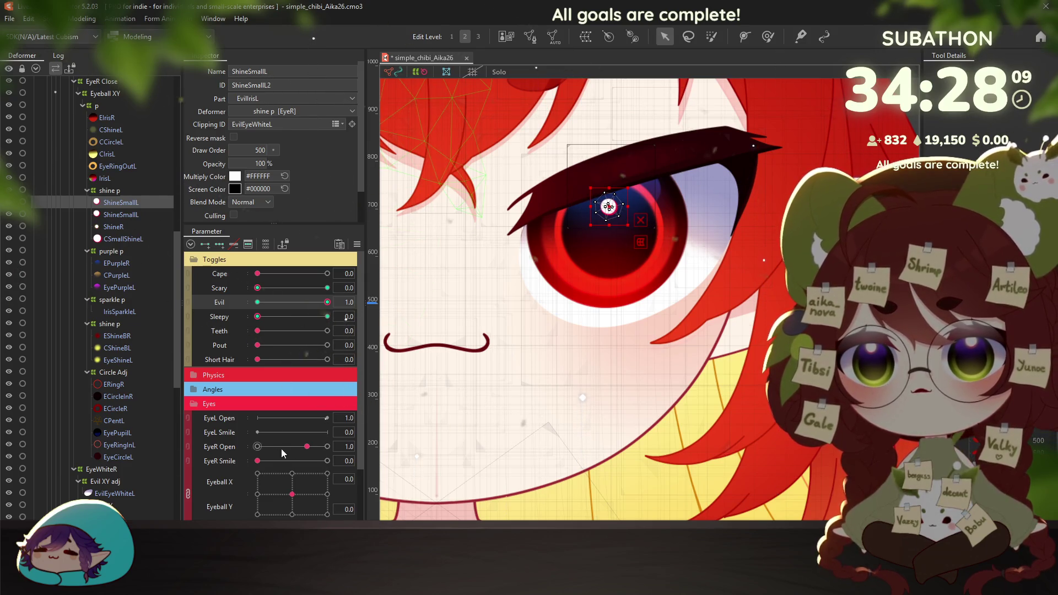
mouse_move(304, 493)
left_mouse_down()
mouse_move(287, 506)
mouse_move(292, 493)
left_mouse_up()
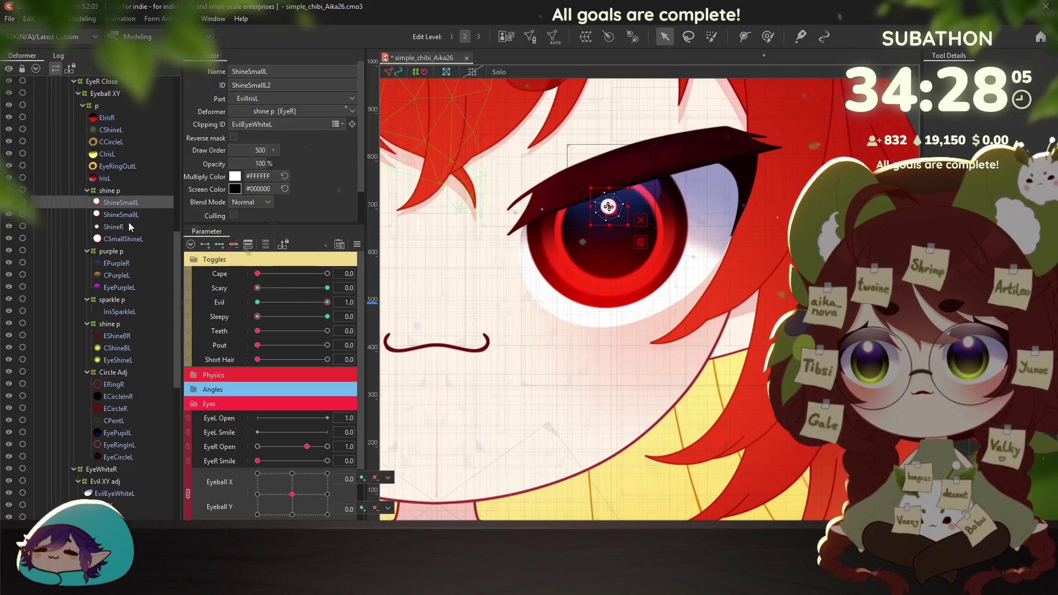
Open Modeling > Physics Settings and pull the character to test hair and ear physics
left_click(92, 26)
left_click(122, 267)
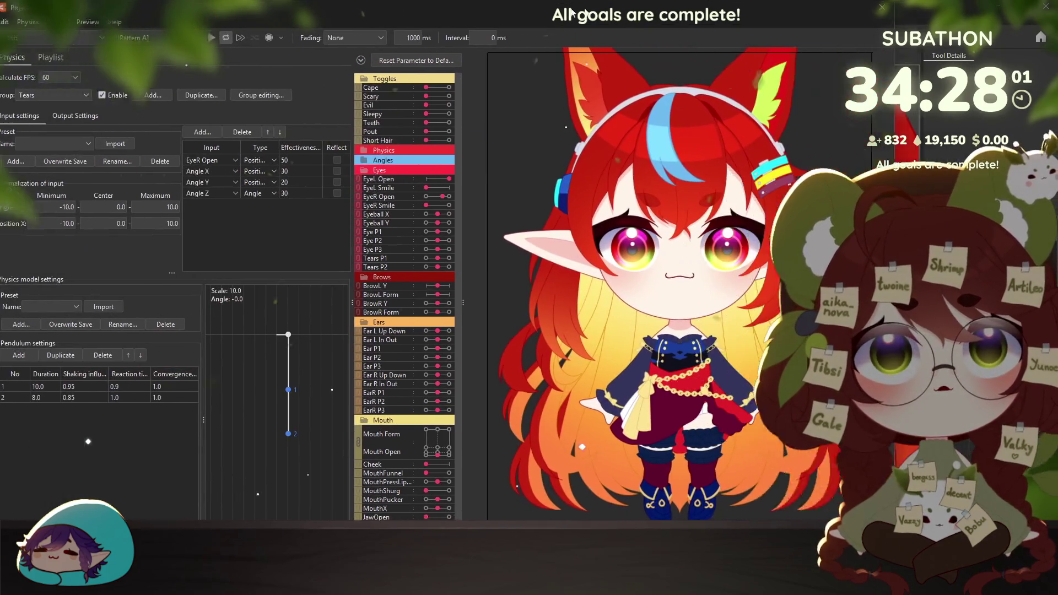
left_click_drag(571, 11, 373, 14)
scroll(461, 247, "up", 4)
mouse_move(461, 246)
left_mouse_down()
mouse_move(414, 461)
mouse_move(543, 345)
mouse_move(444, 283)
mouse_move(568, 323)
mouse_move(537, 179)
mouse_move(506, 217)
left_mouse_up()
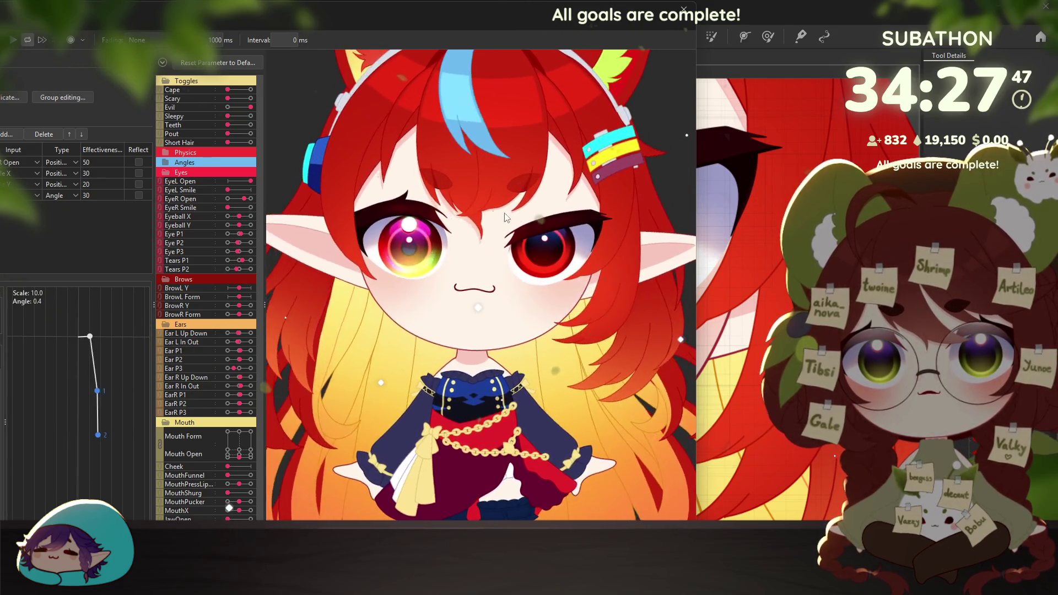
Swing the character once more to test physics, then close the Physics Settings window
left_click_drag(506, 217, 652, 357)
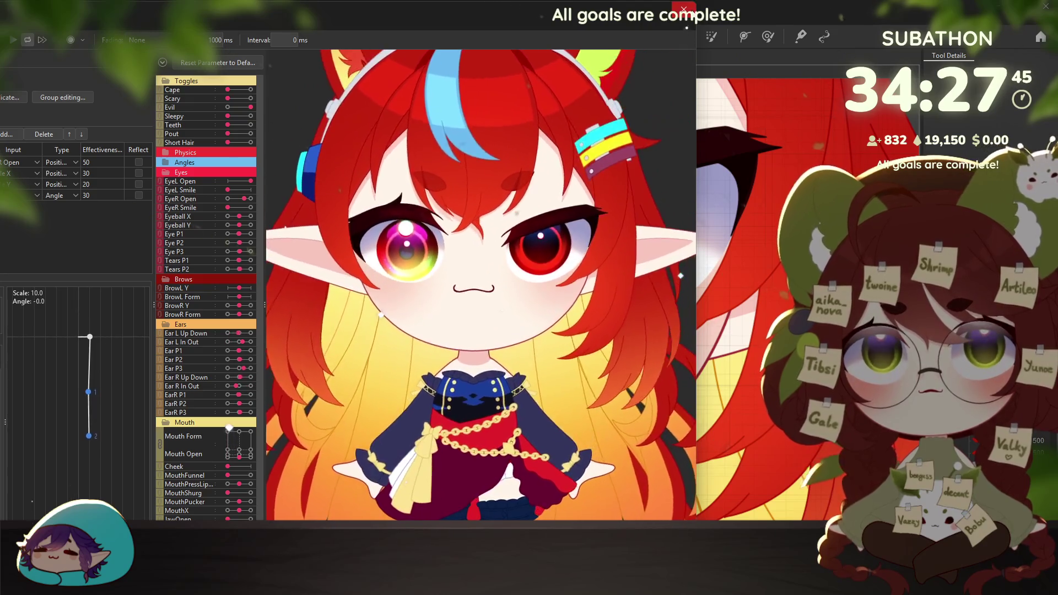
left_click(683, 9)
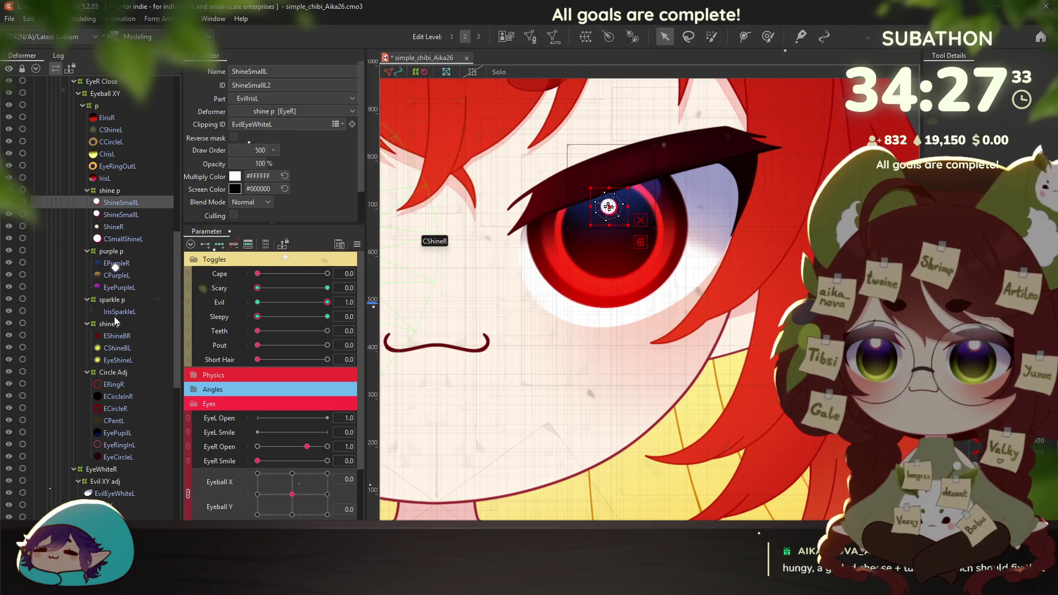
Edit the IrisL mesh with all its vertices selected, then confirm the edit
left_click(117, 177)
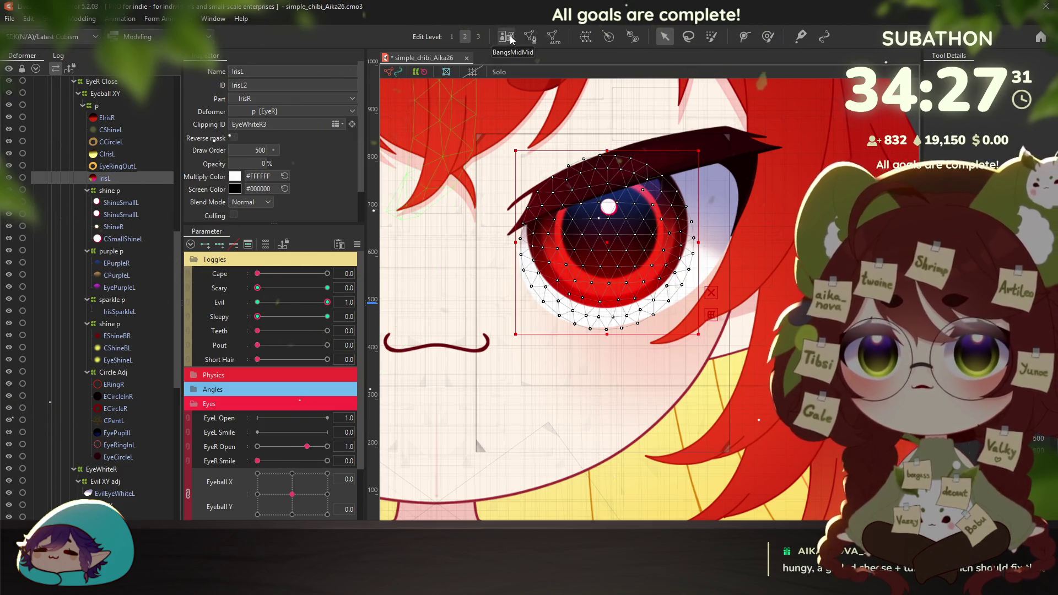
left_click(529, 36)
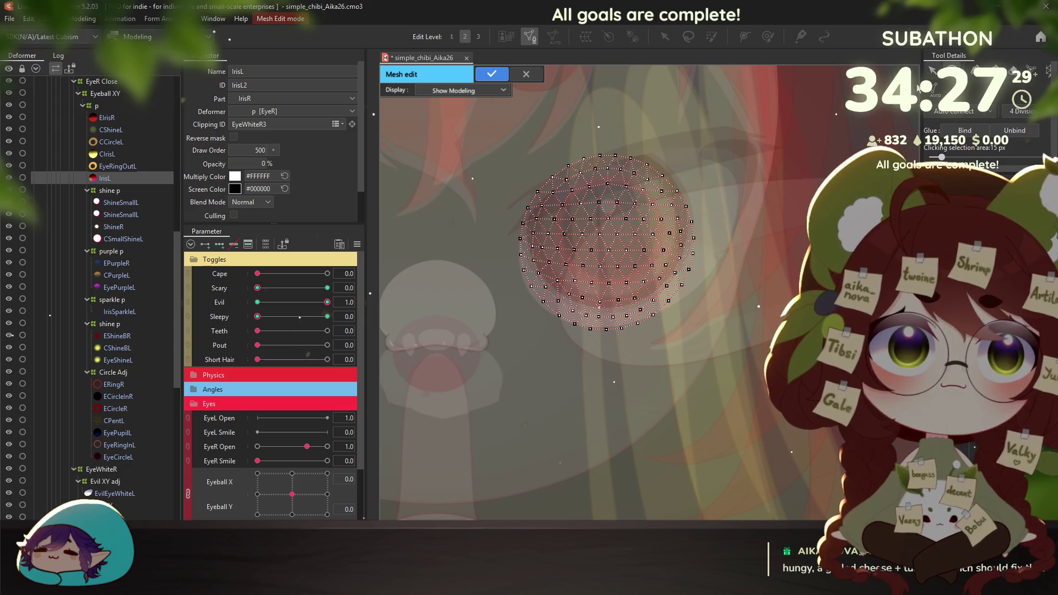
left_click_drag(718, 116, 719, 202)
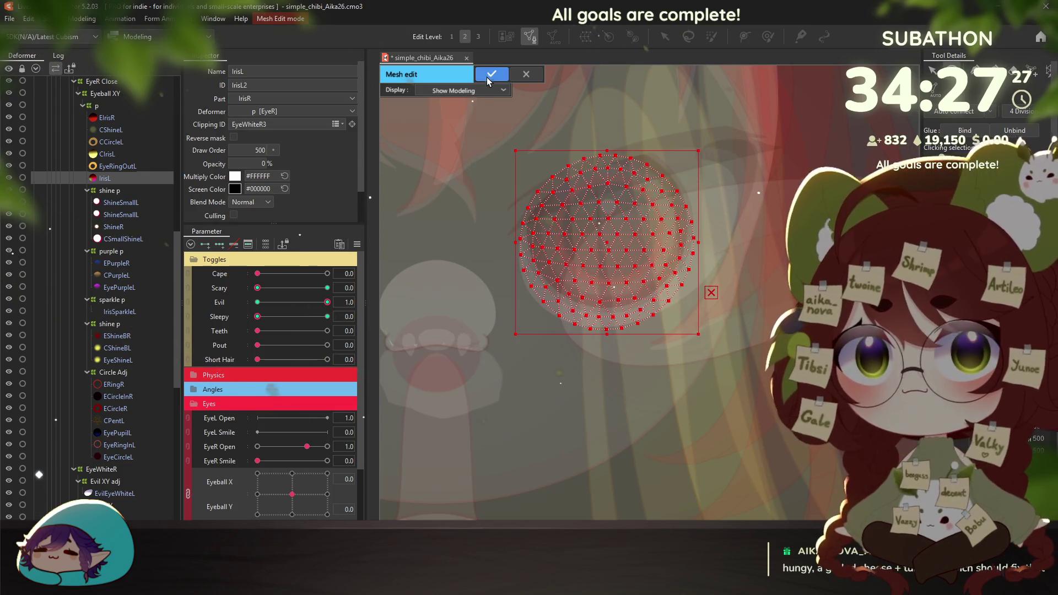
left_click(486, 78)
Undo the Evil look and generate an automatic mesh for EyeRingOutL
left_click(111, 166)
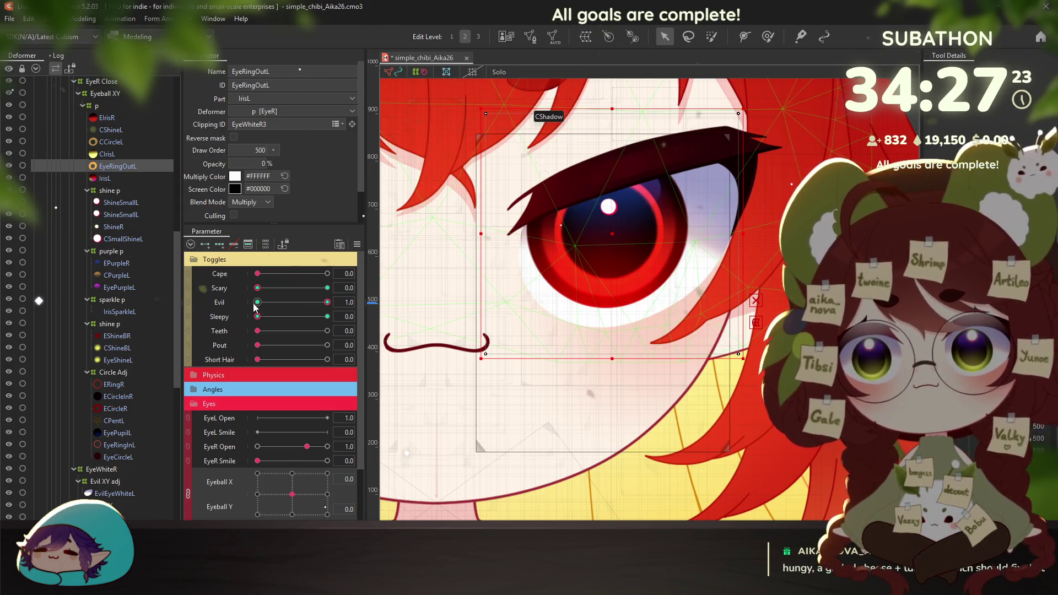
key("ctrl+z")
left_click(529, 37)
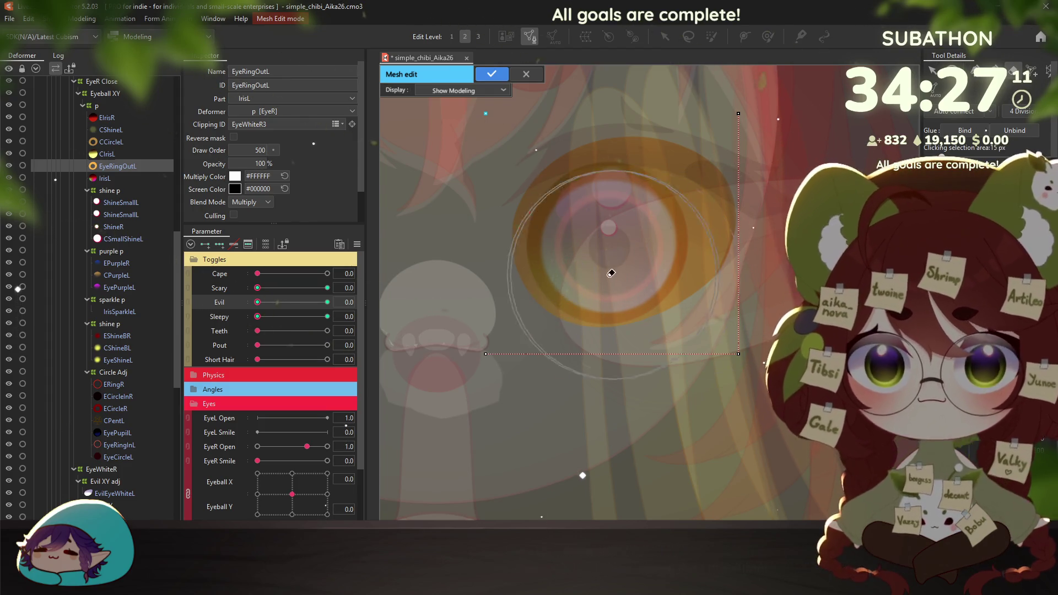
left_click(741, 286)
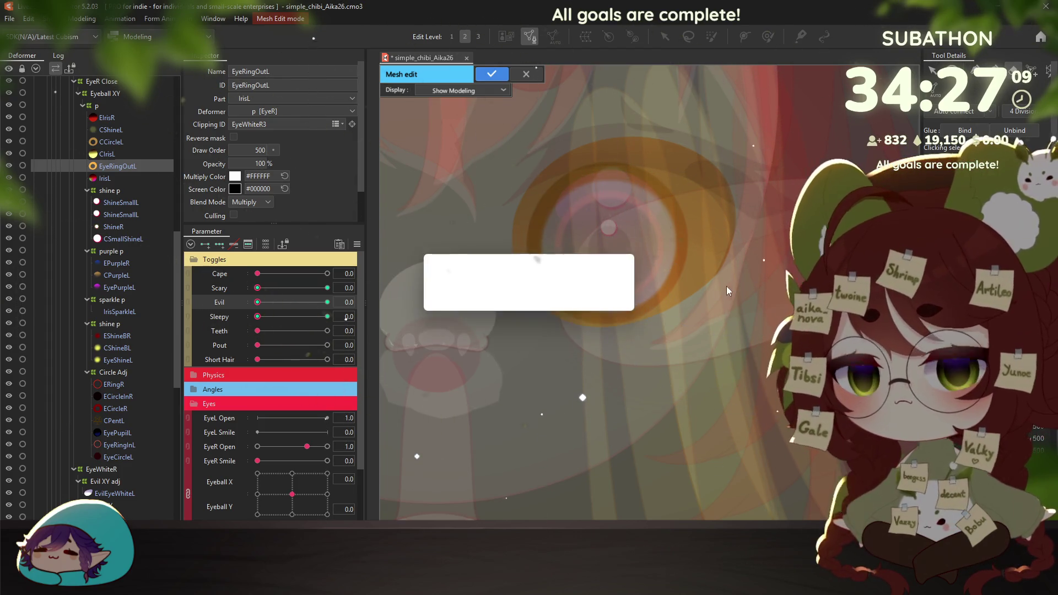
left_click(492, 77)
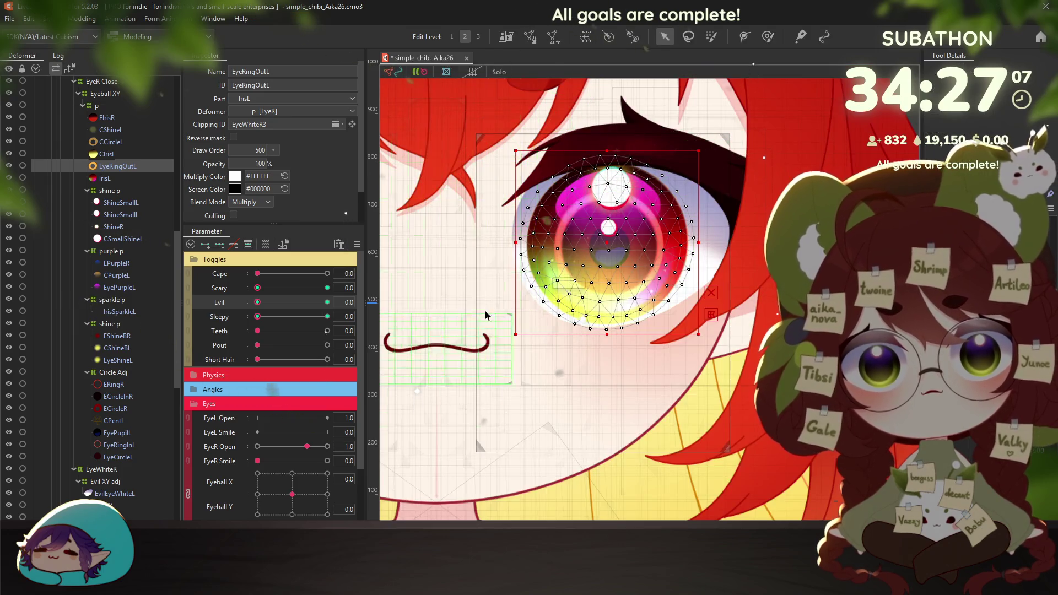
Regenerate a dense mesh for CCircleL and confirm it
scroll(517, 267, "up", 3)
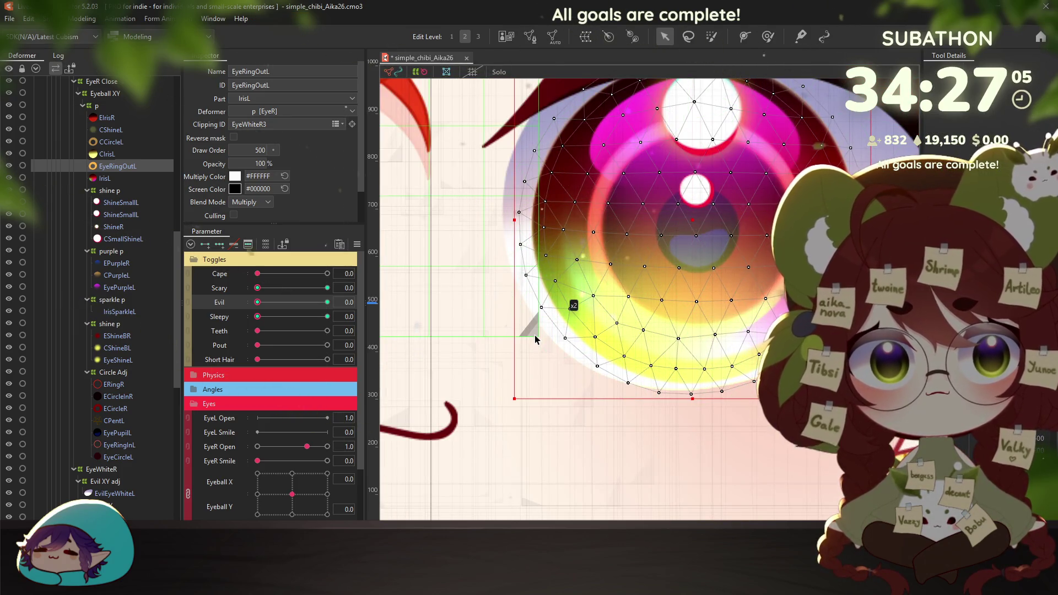
left_click(114, 142)
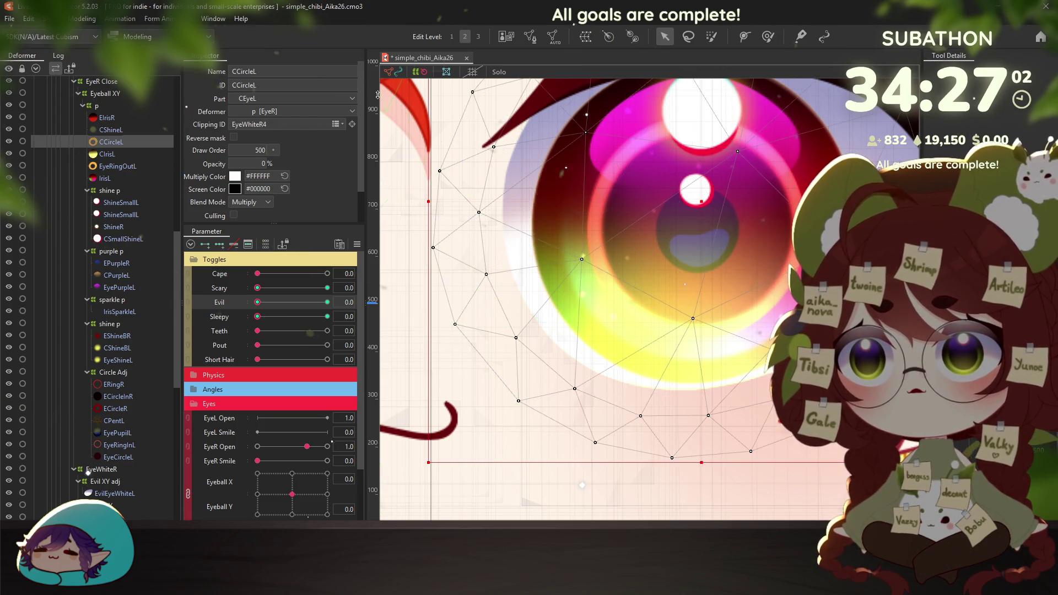
left_click(529, 36)
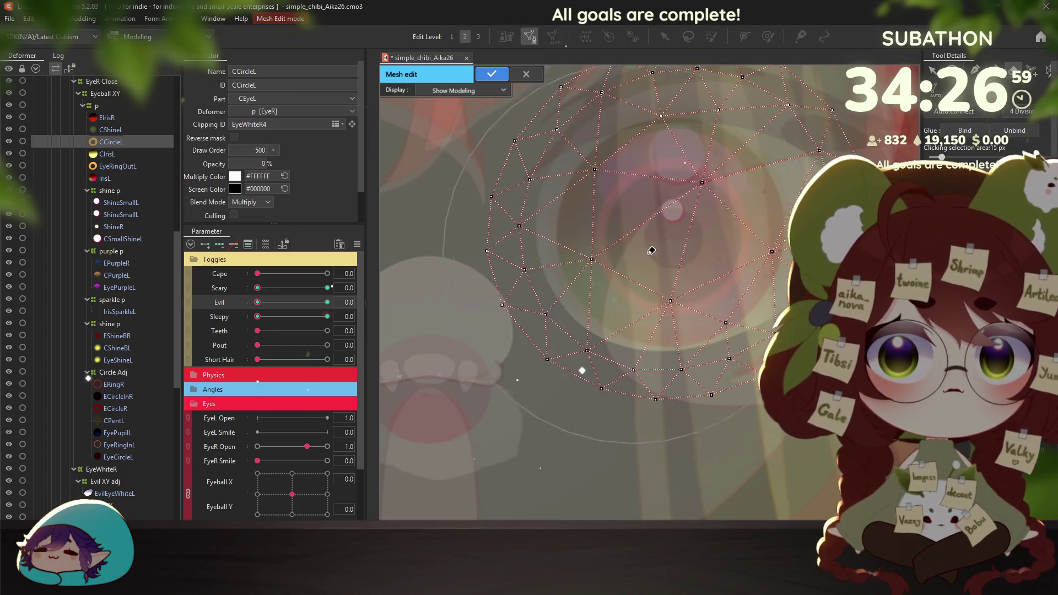
key("ctrl+shift+a")
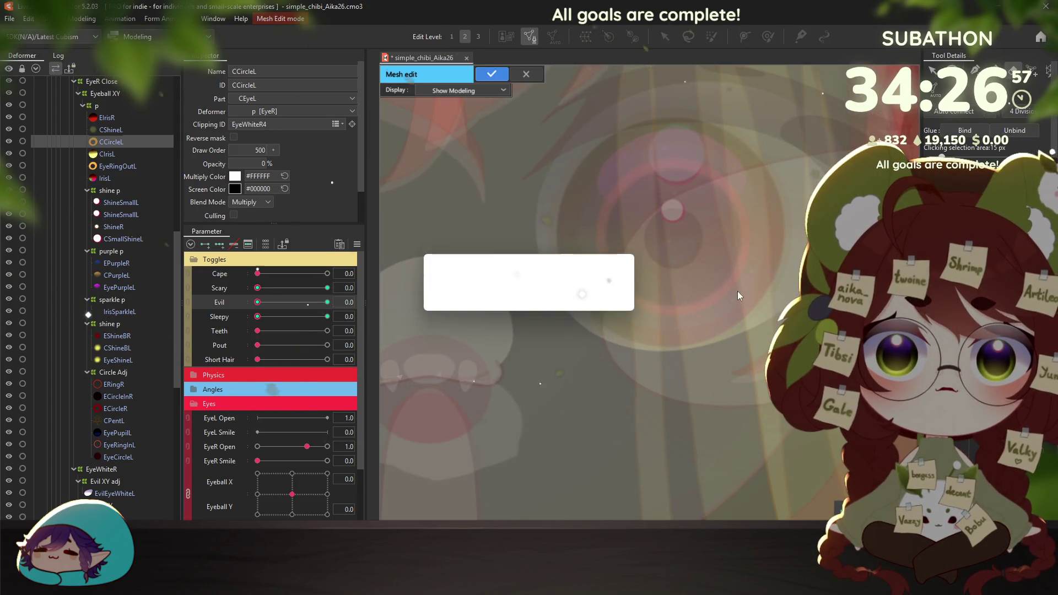
left_click(492, 75)
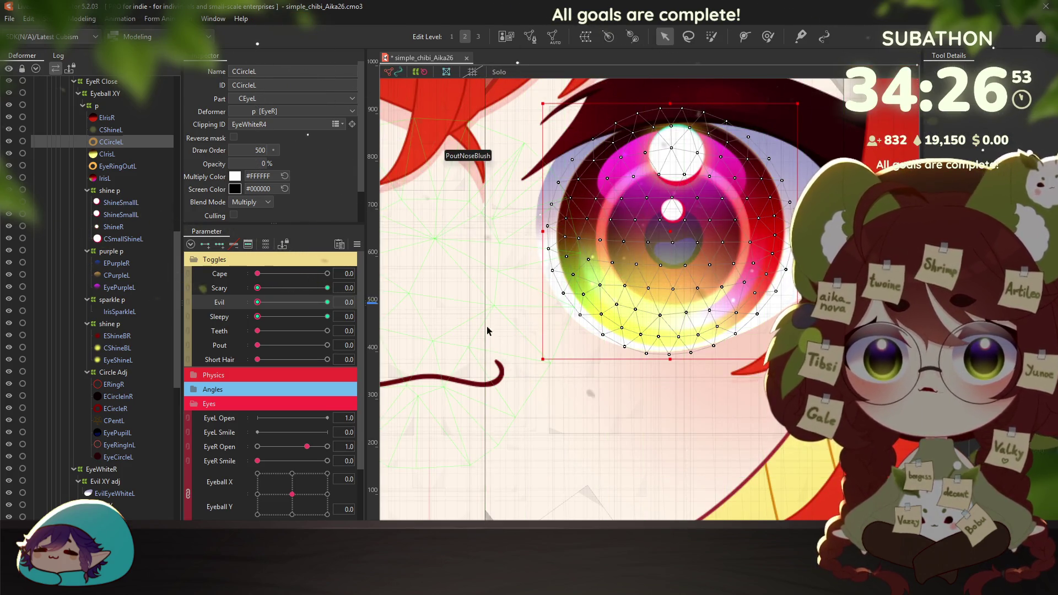
Test the eyeball moving bottom-right and back, then inspect the CShineL eye-shine mesh
scroll(619, 393, "down", 2)
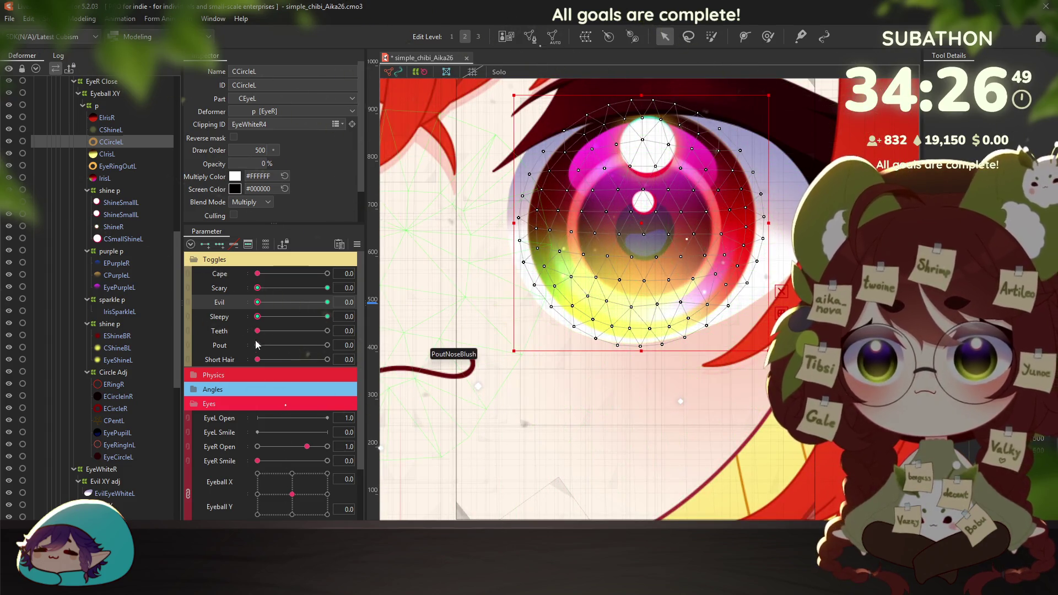
mouse_move(301, 484)
left_mouse_down()
mouse_move(326, 510)
mouse_move(281, 461)
left_mouse_up()
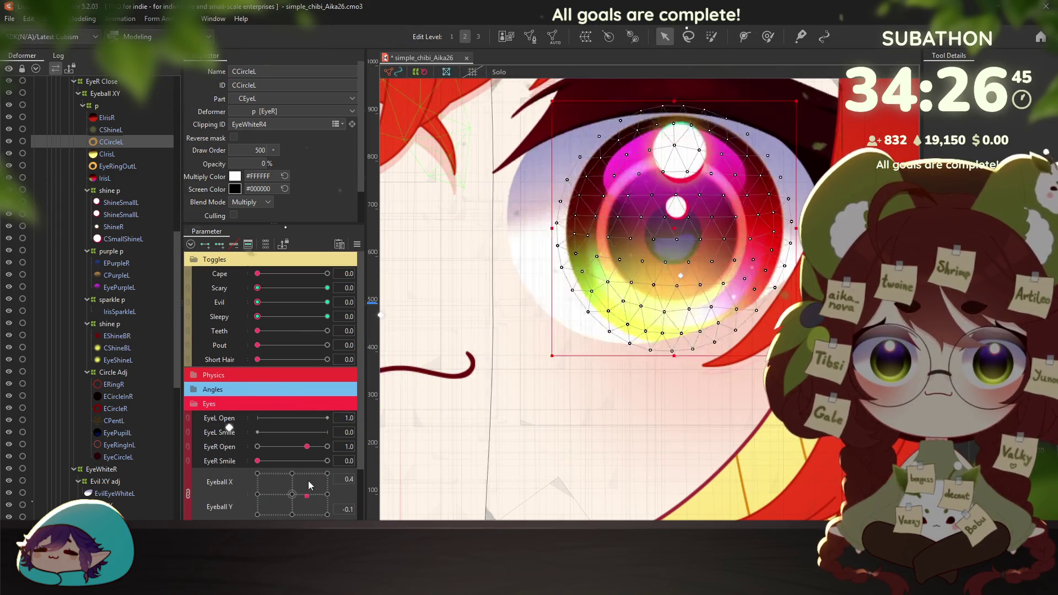
left_click_drag(281, 460, 294, 499)
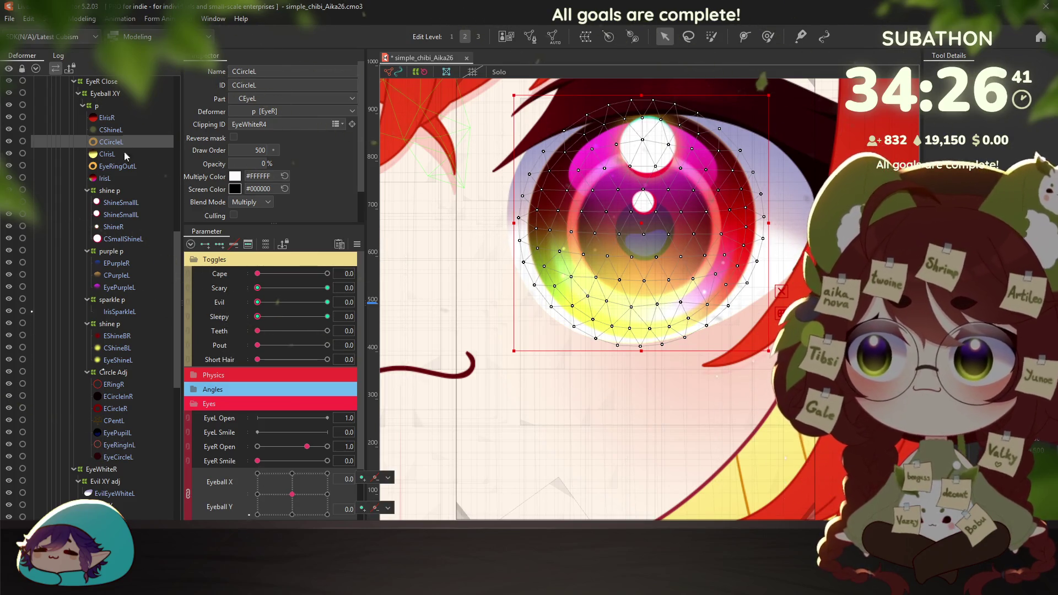
left_click(113, 132)
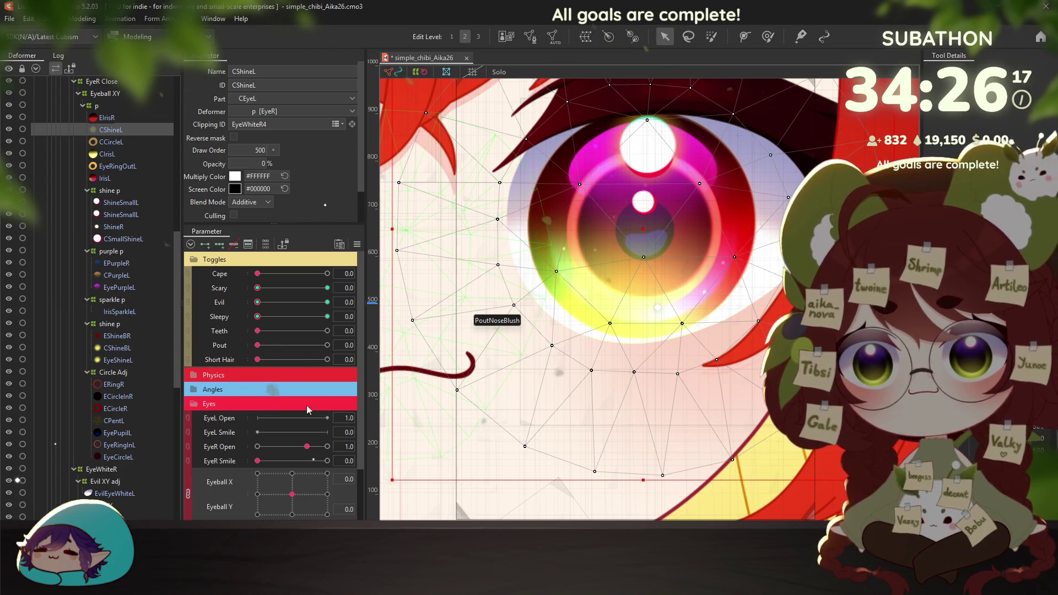
left_click(83, 18)
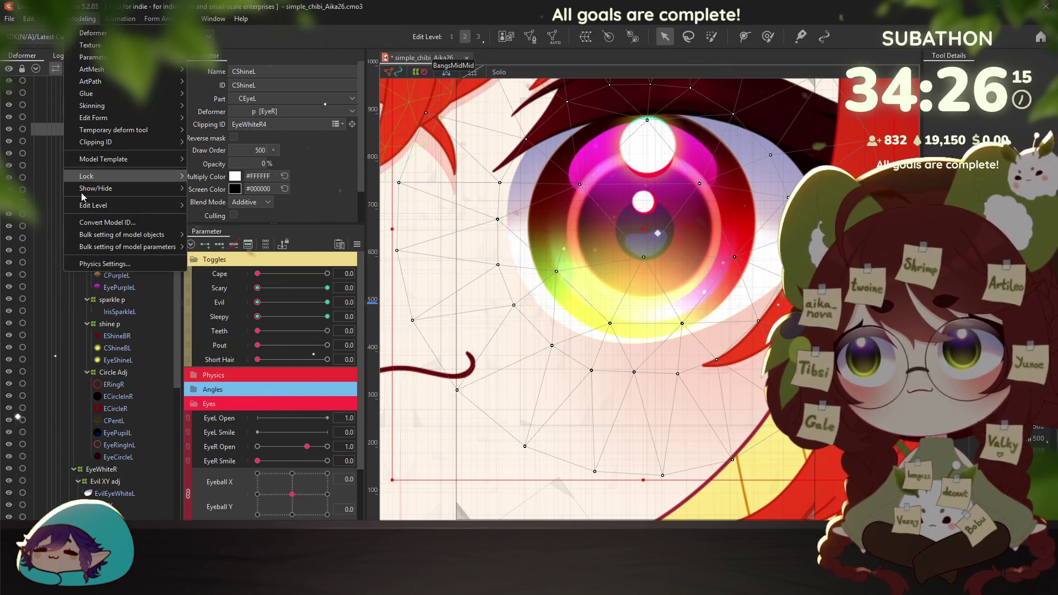
left_click(105, 263)
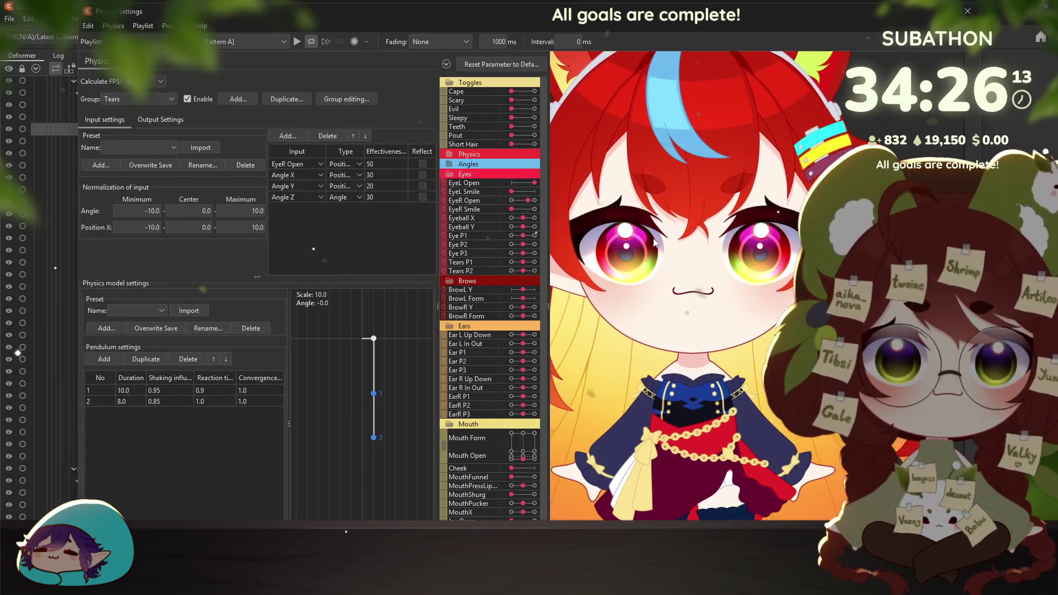
Turn on the Scary pentagram eyes in the physics preview and swing the head to test
left_click(514, 100)
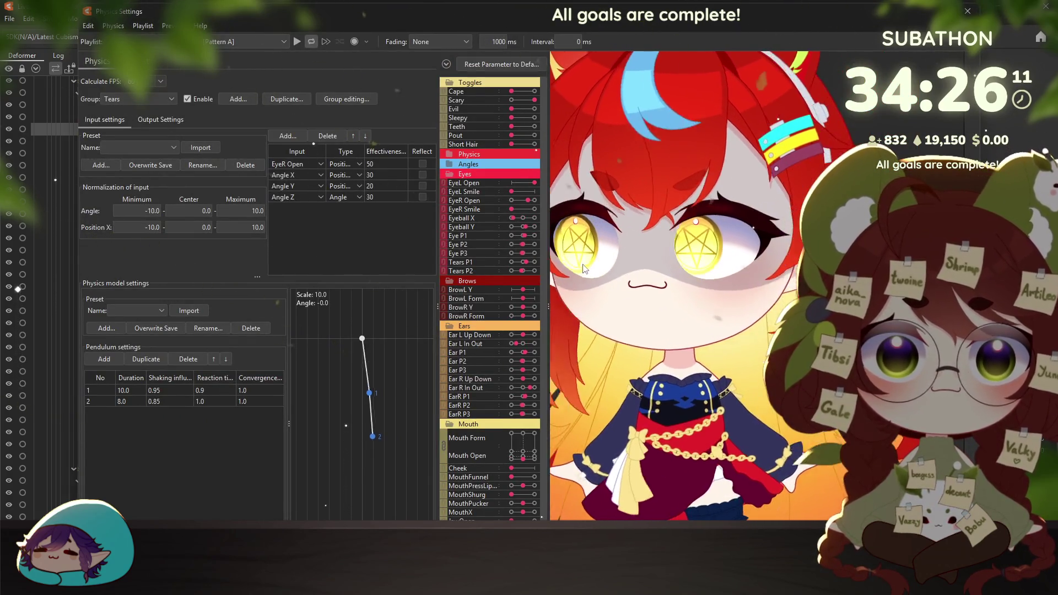
left_click(968, 11)
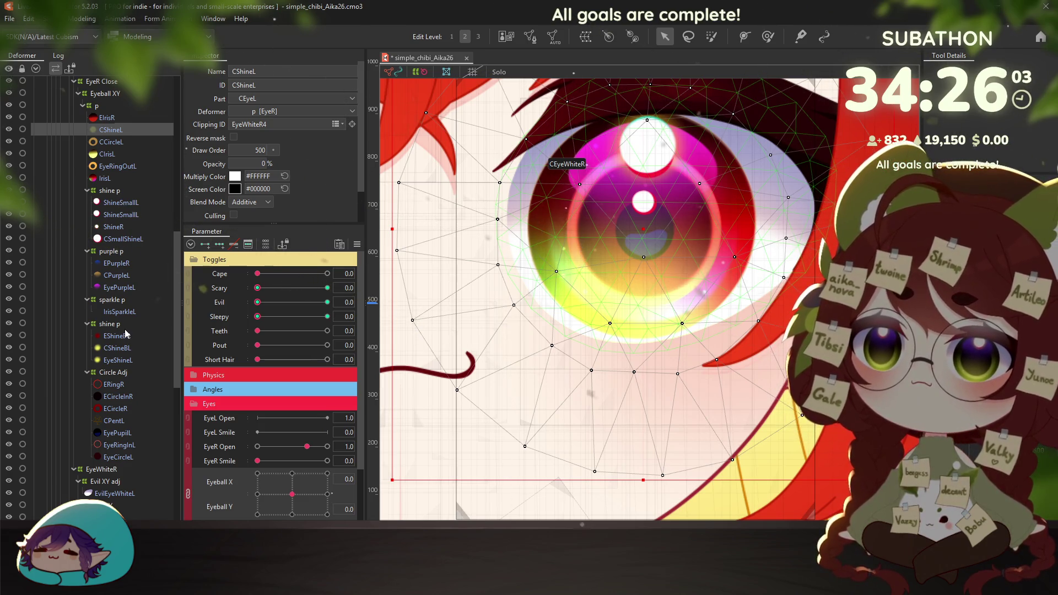
left_click(81, 18)
left_click(110, 264)
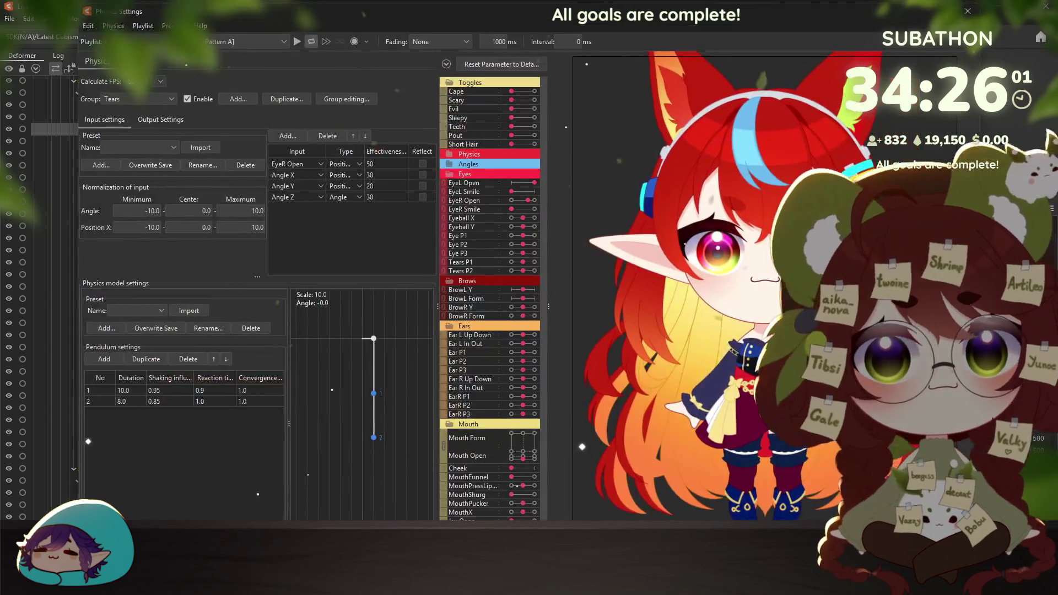
left_click(525, 101)
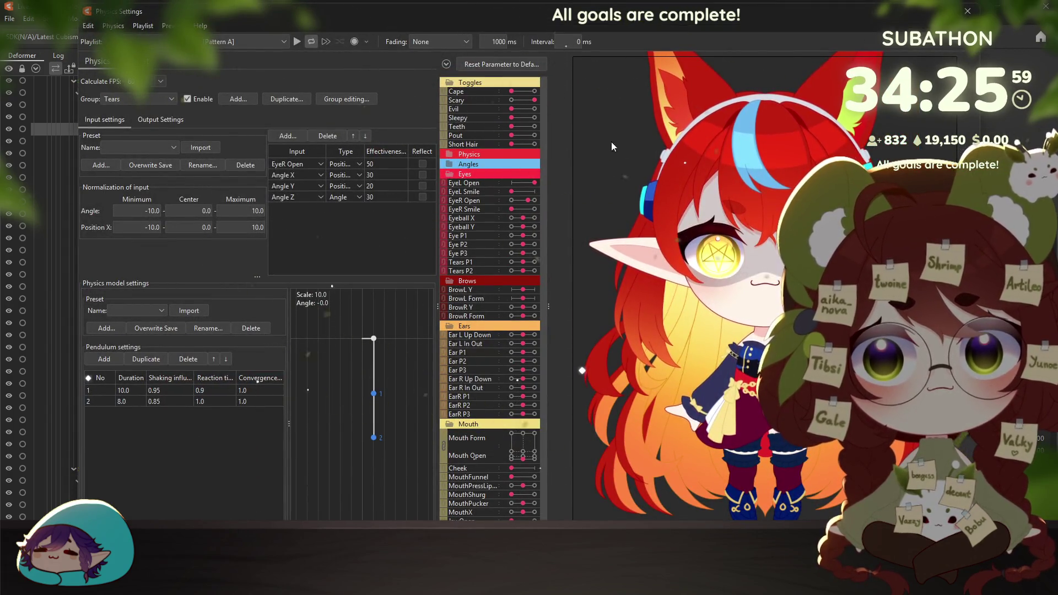
left_click_drag(576, 125, 612, 426)
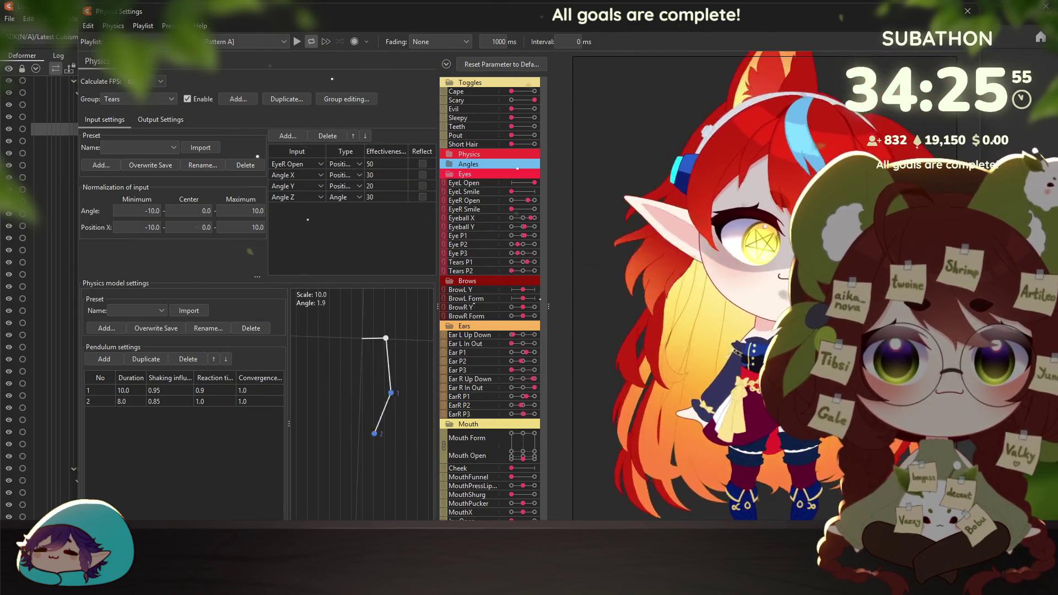
scroll(636, 276, "up", 3)
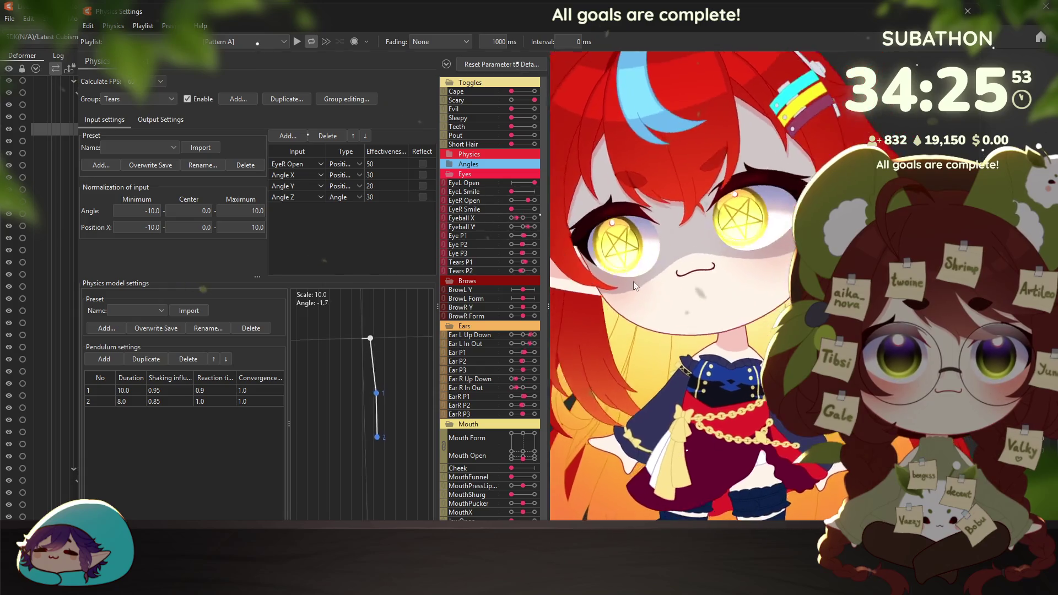
scroll(637, 277, "up", 2)
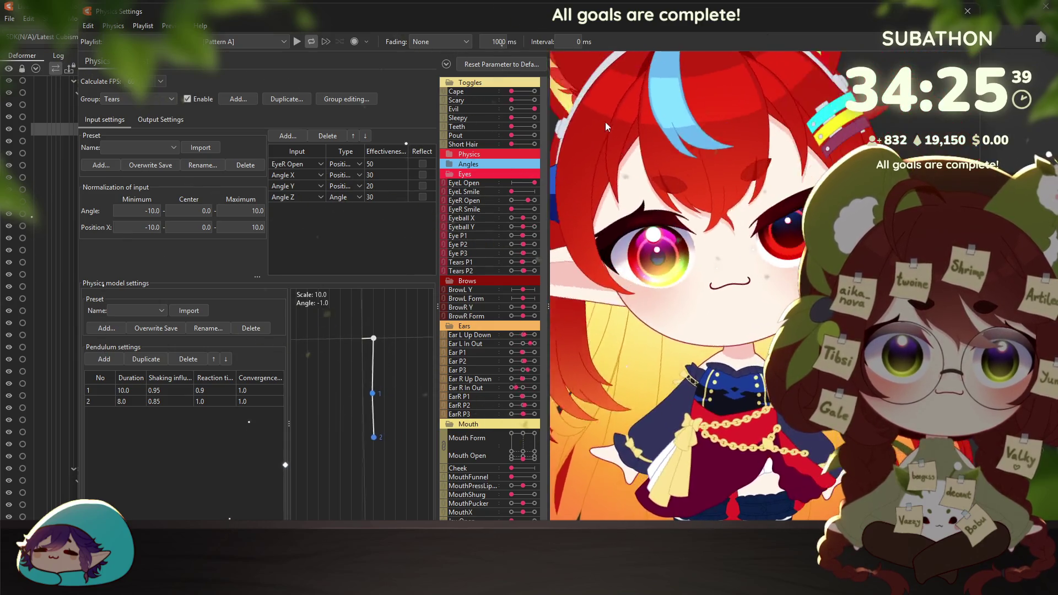
Turn on Sleepy, open the right eye to trigger the Tears physics, then close the window
left_click(534, 118)
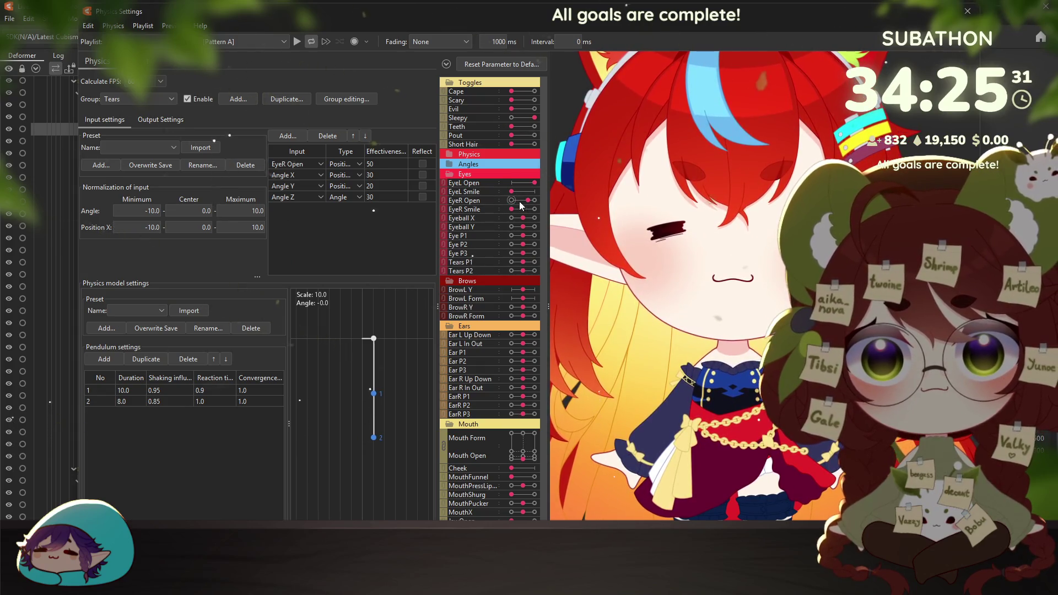
left_click_drag(520, 200, 530, 197)
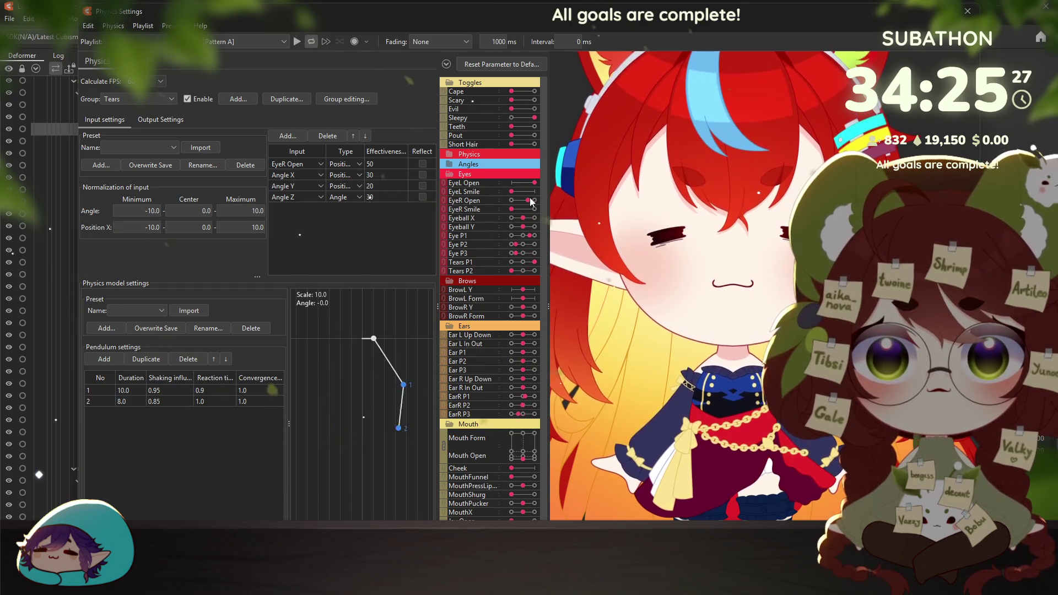
key("Escape")
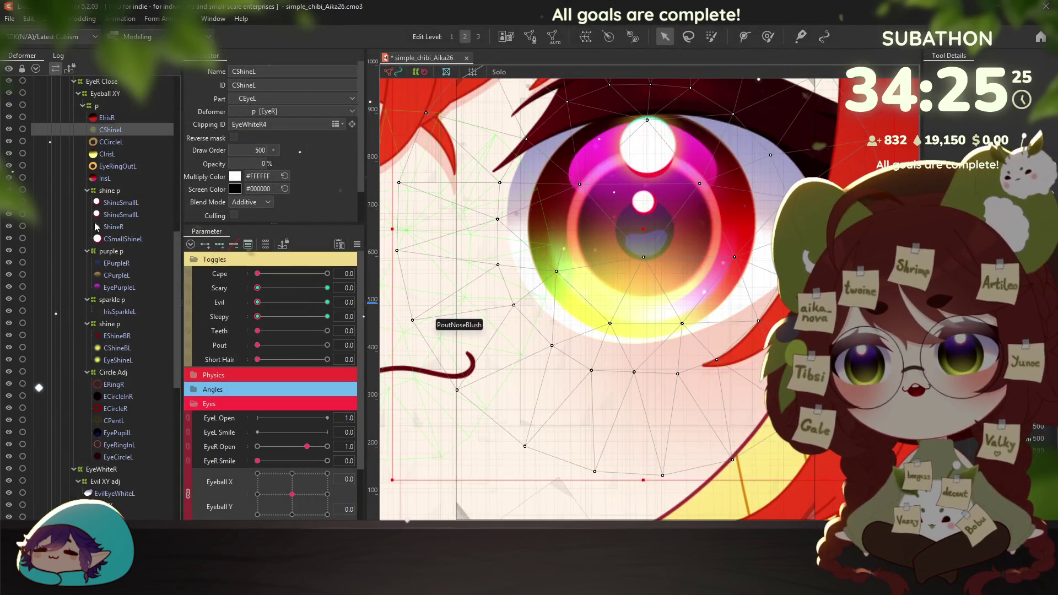
Move SleepyEyeL and SleepyEyeLineL directly under EyeL in the Deformer tree
scroll(98, 236, "up", 3)
scroll(102, 259, "up", 3)
scroll(104, 270, "up", 3)
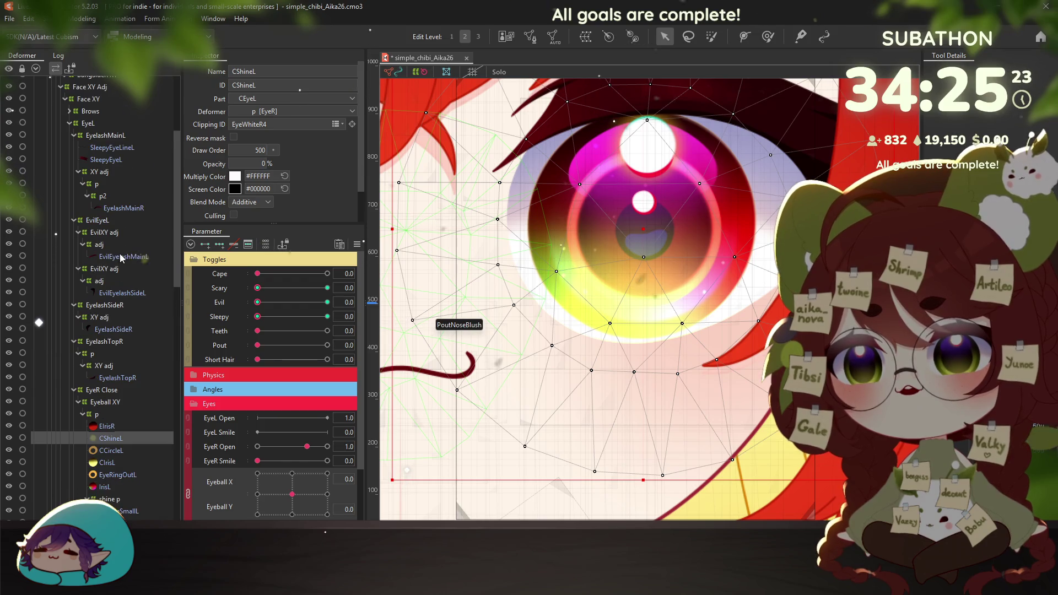
left_click(108, 160)
left_click(119, 147, "ctrl")
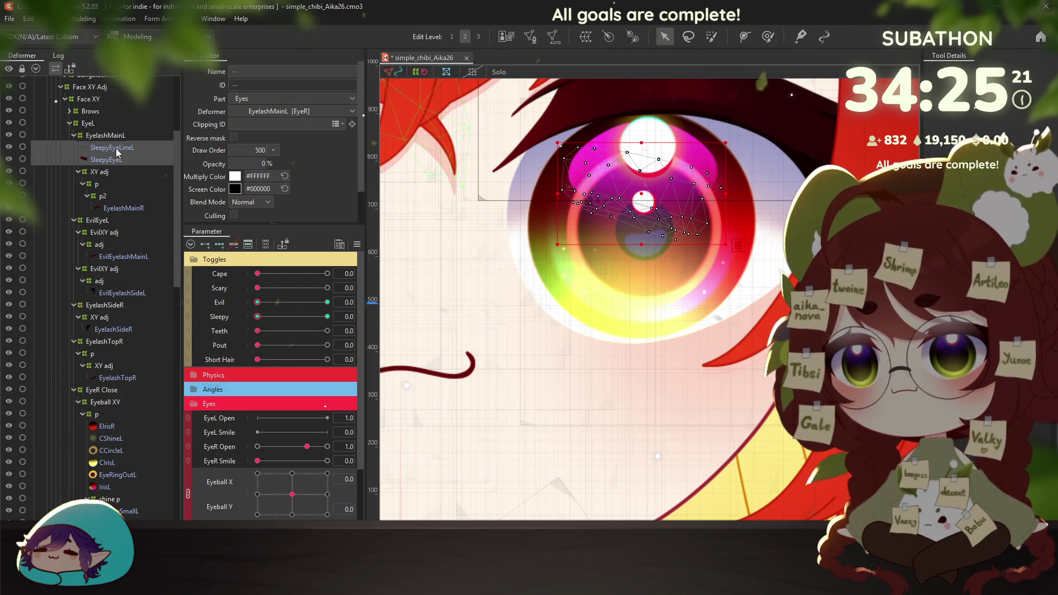
mouse_move(116, 147)
left_mouse_down()
mouse_move(87, 130)
mouse_move(113, 149)
left_mouse_up()
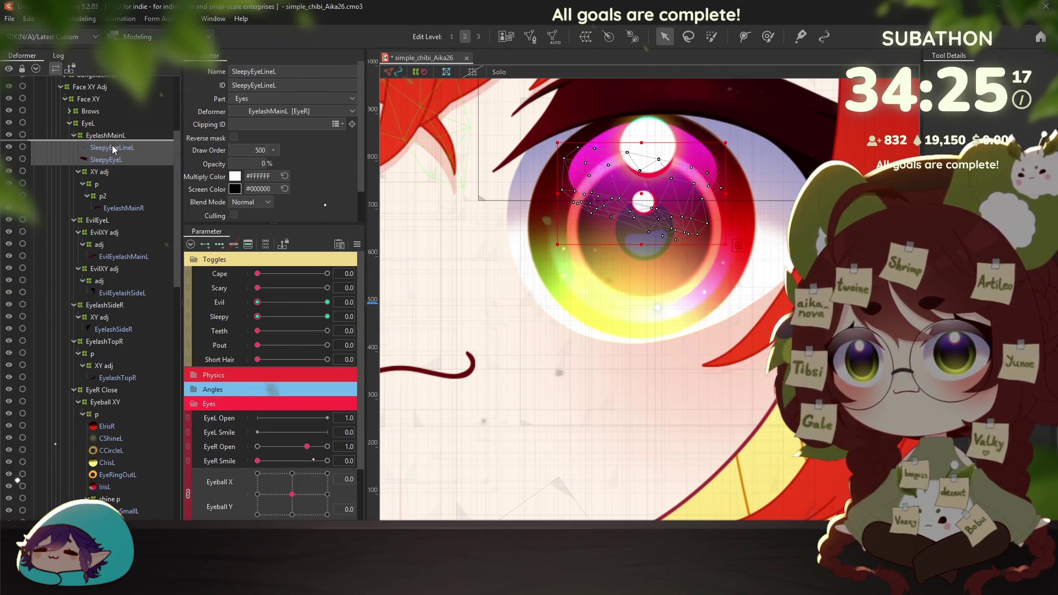
left_click(113, 138)
left_click(113, 148)
left_click(111, 160, "shift")
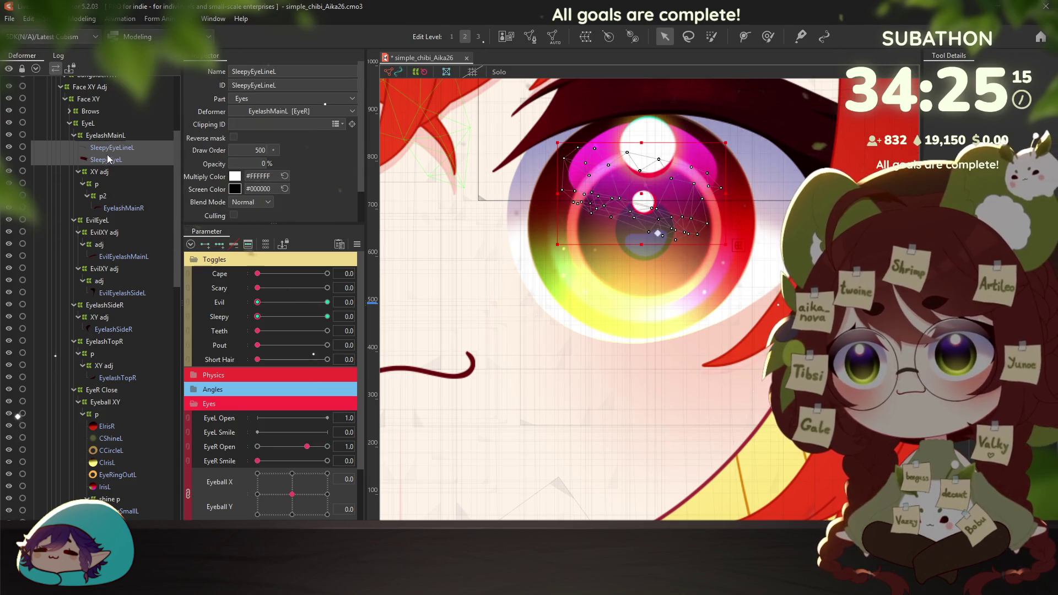
left_click_drag(107, 148, 87, 130)
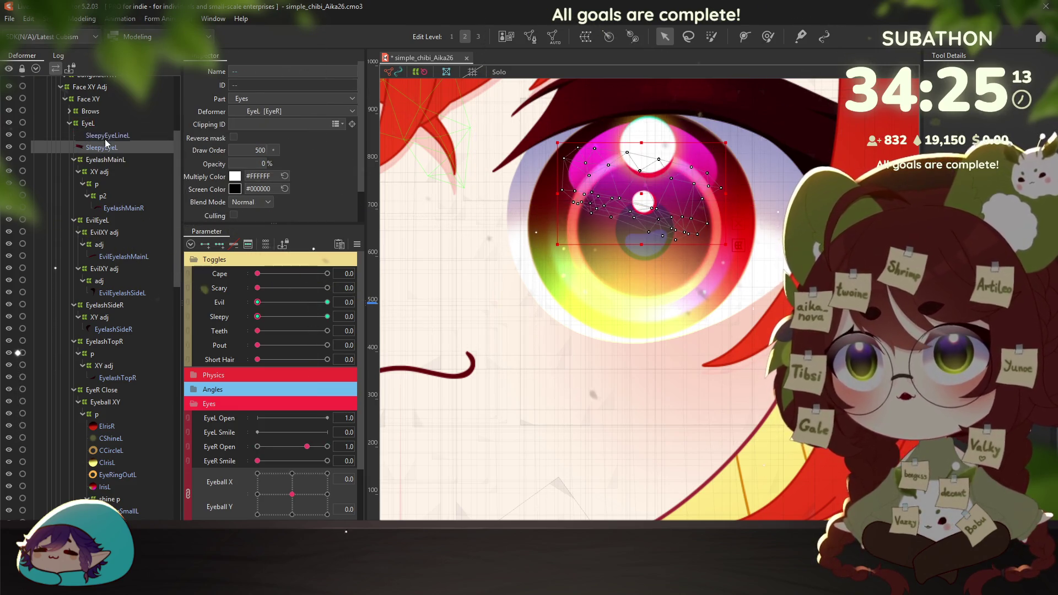
left_click(102, 146)
Wrap SleepyEyeLineL and SleepyEyeL in a new warp deformer named 'Eepy Eyes'
left_click(88, 124)
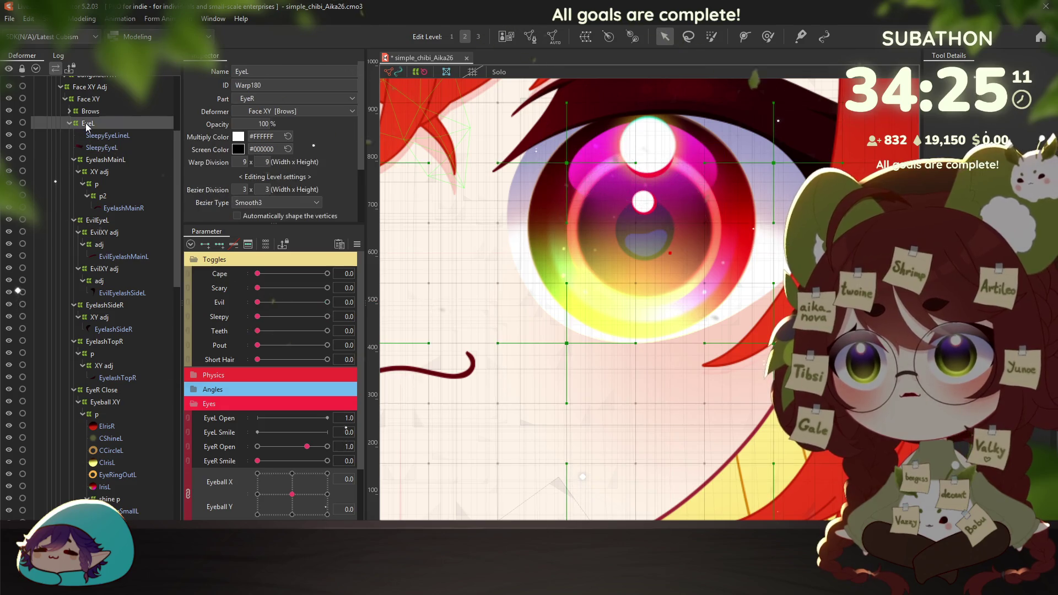
left_click(189, 390)
left_click(105, 160)
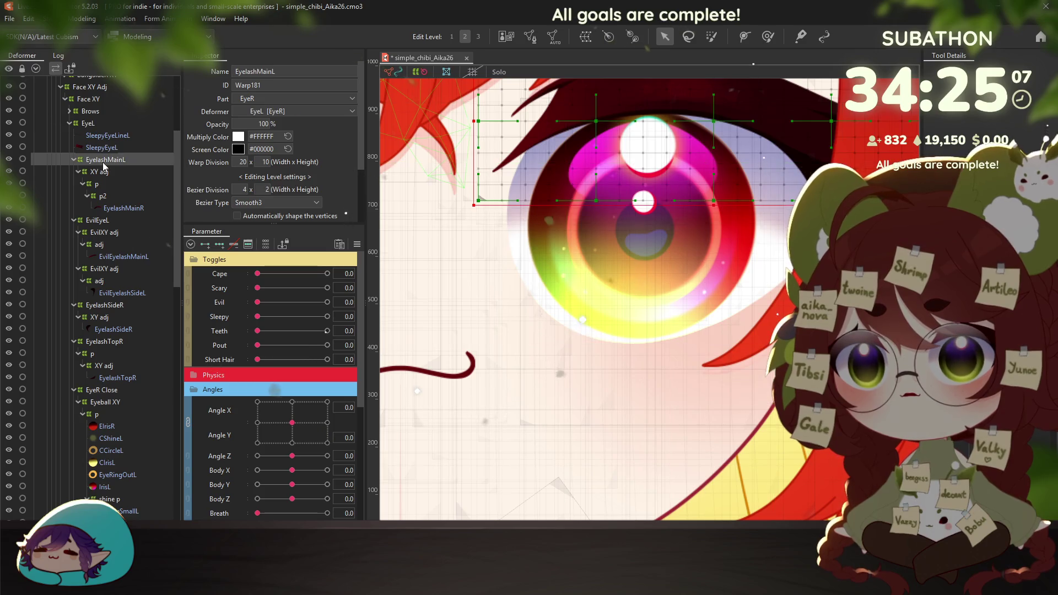
left_click(90, 124)
scroll(101, 132, "up", 2)
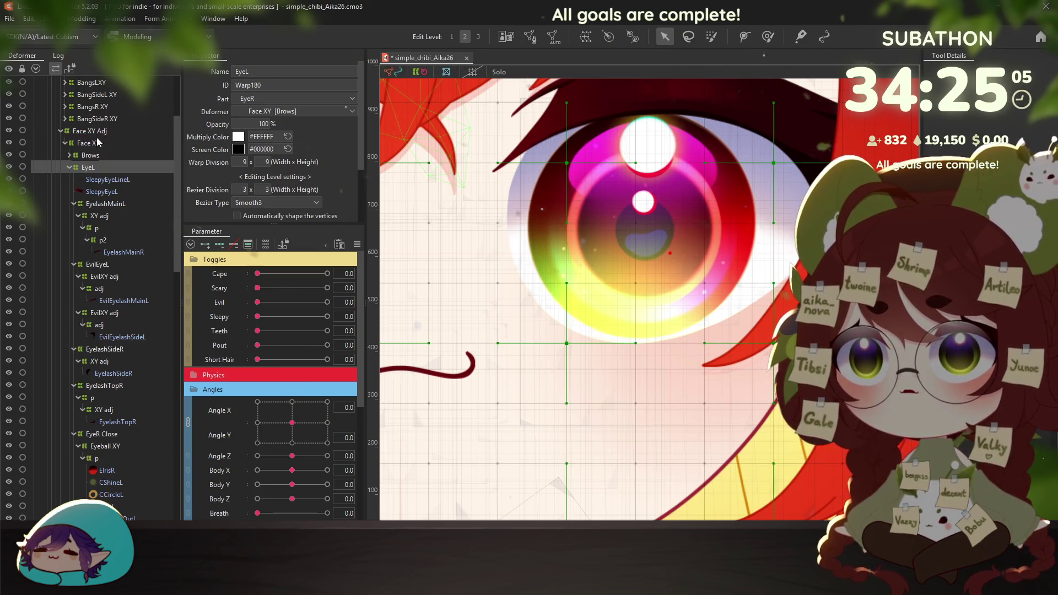
left_click(106, 180)
left_click(108, 193, "shift")
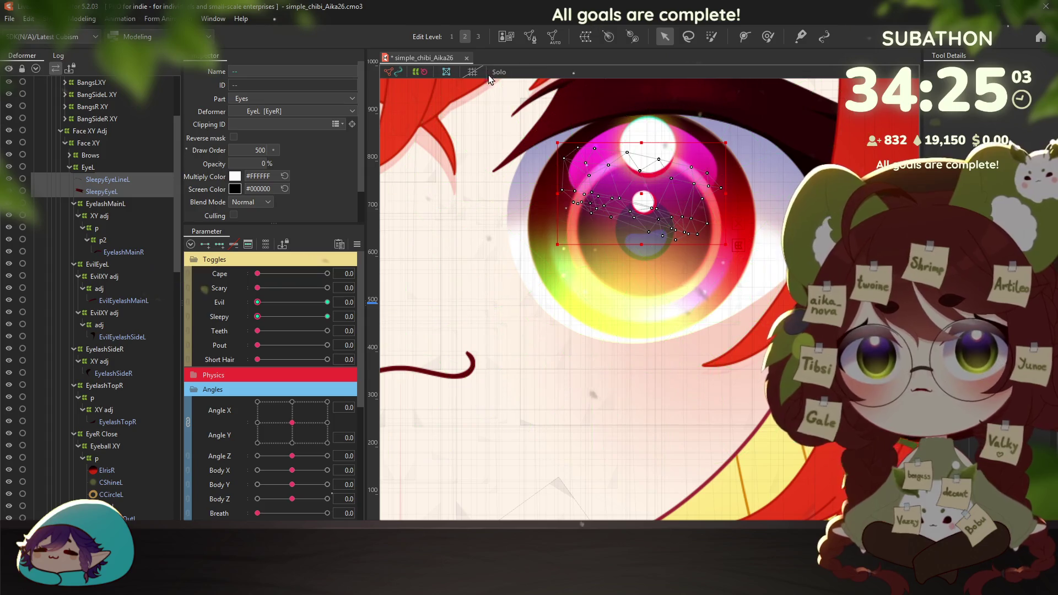
scroll(618, 252, "down", 2)
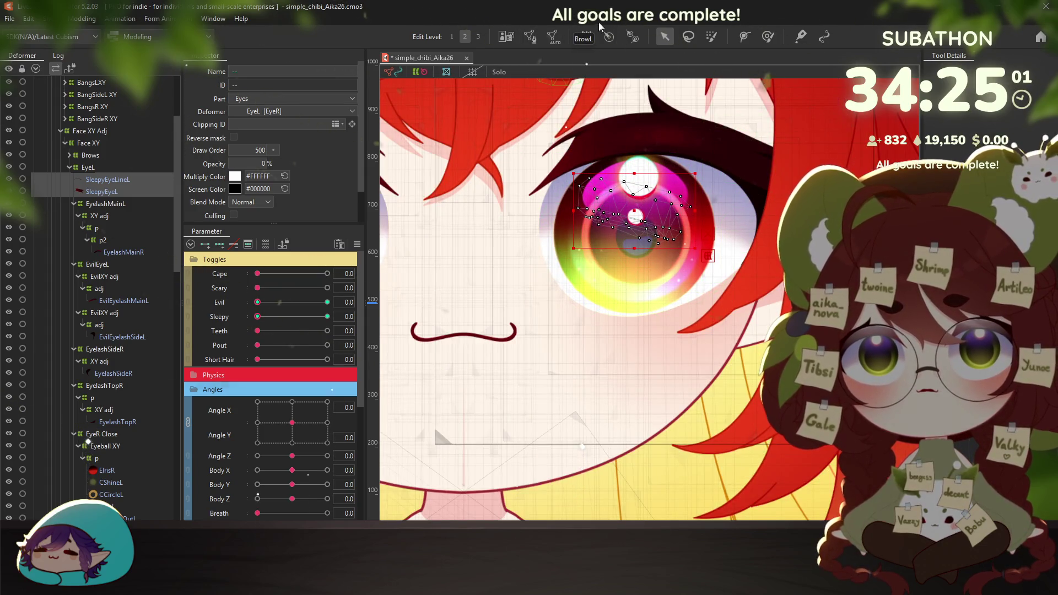
left_click(586, 36)
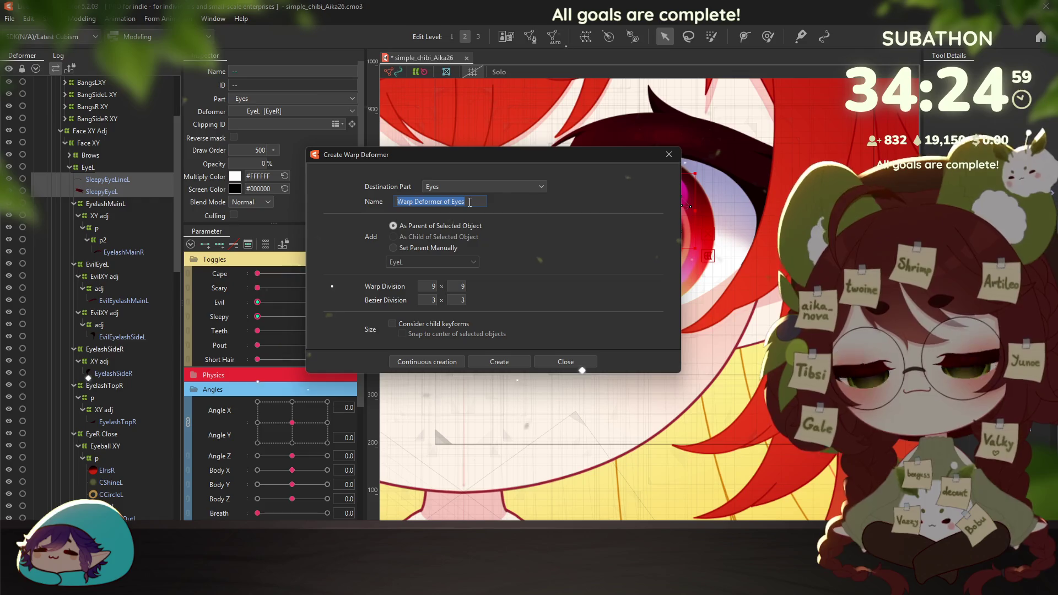
type("Eepy")
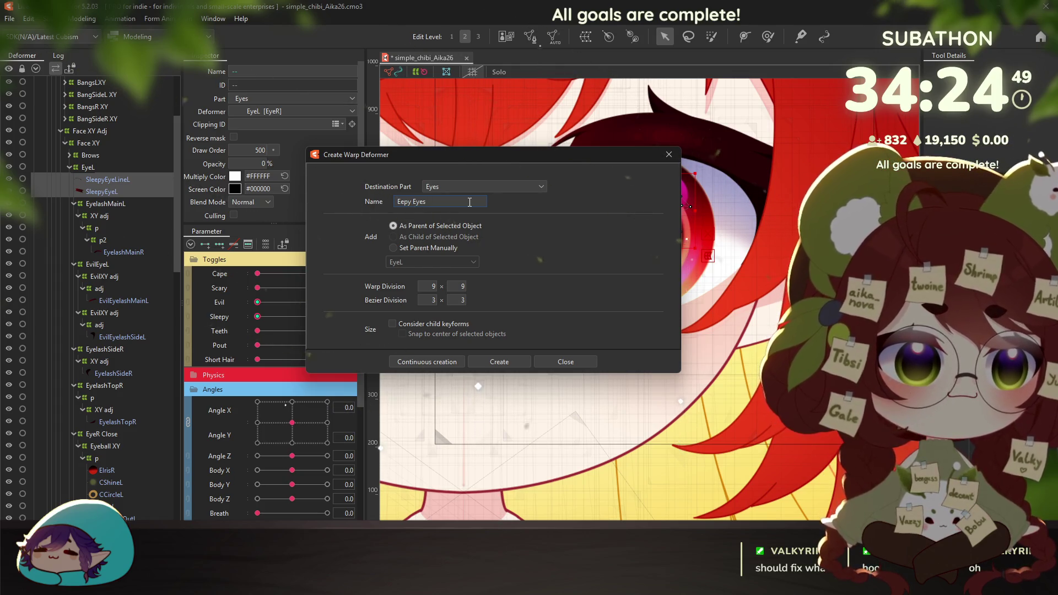
left_click(498, 362)
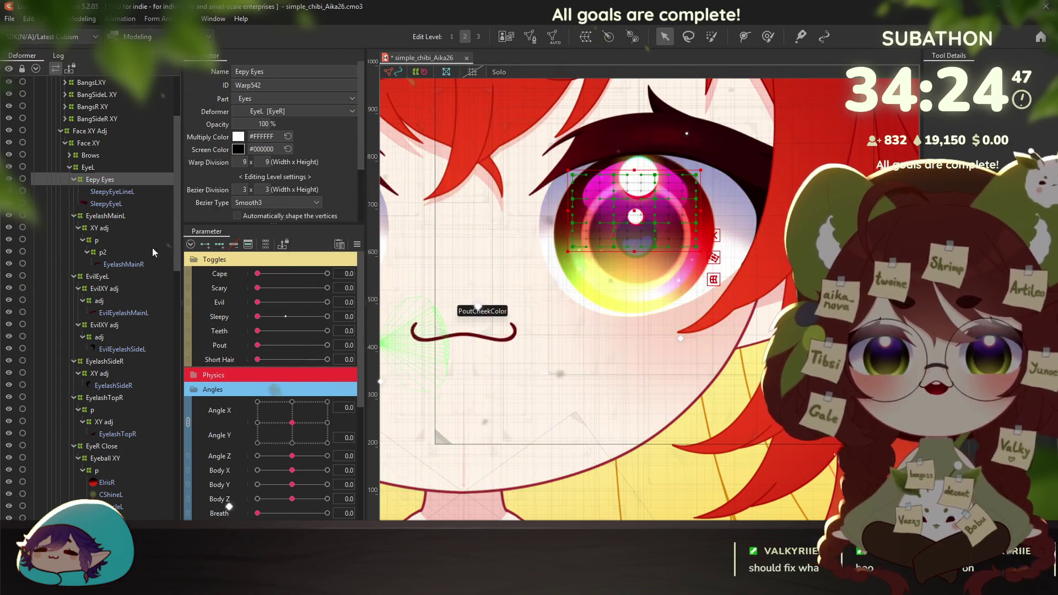
left_click(83, 18)
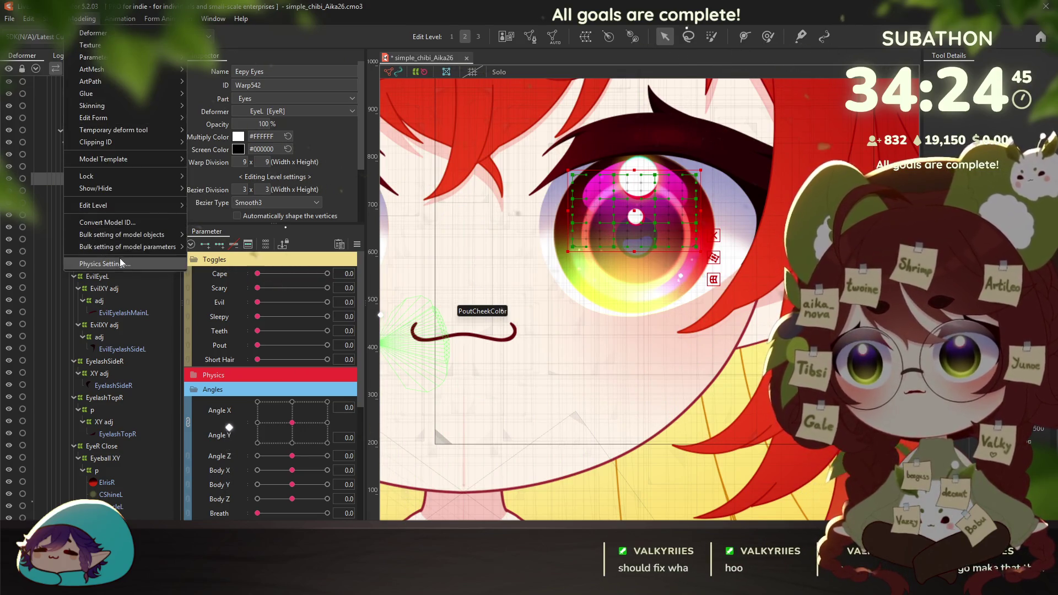
Drag EyeR Open nearly full in the physics preview to swing the Tears pendulum, then close it
left_click(122, 264)
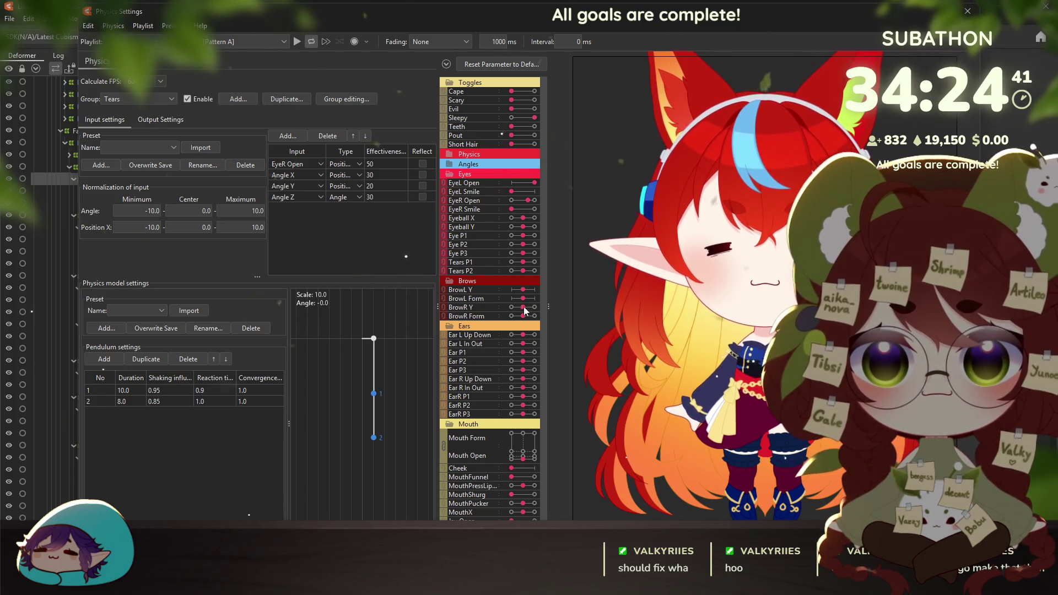
left_click_drag(525, 203, 585, 205)
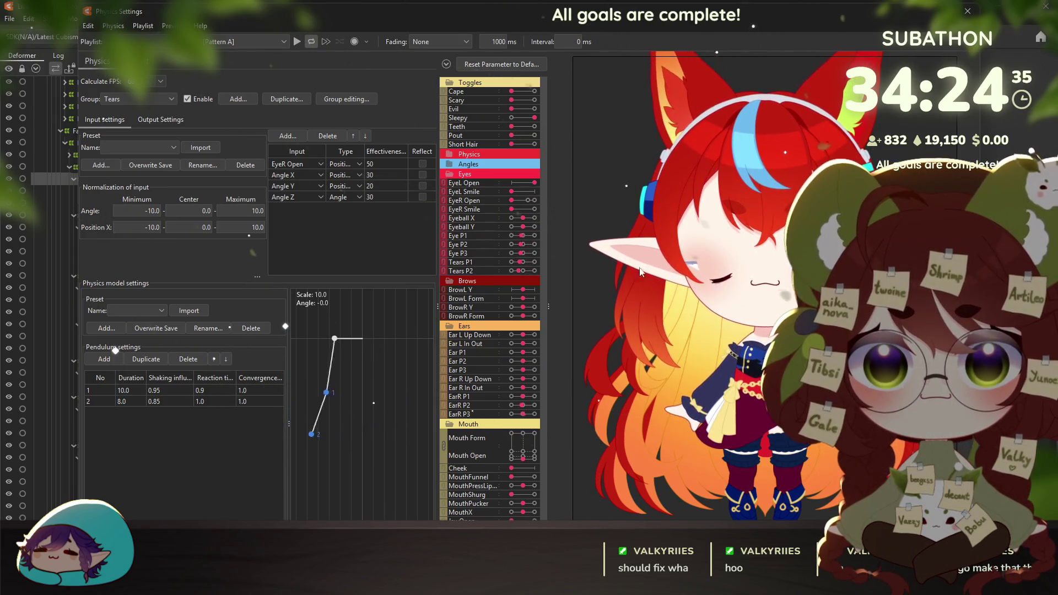
left_click(528, 200)
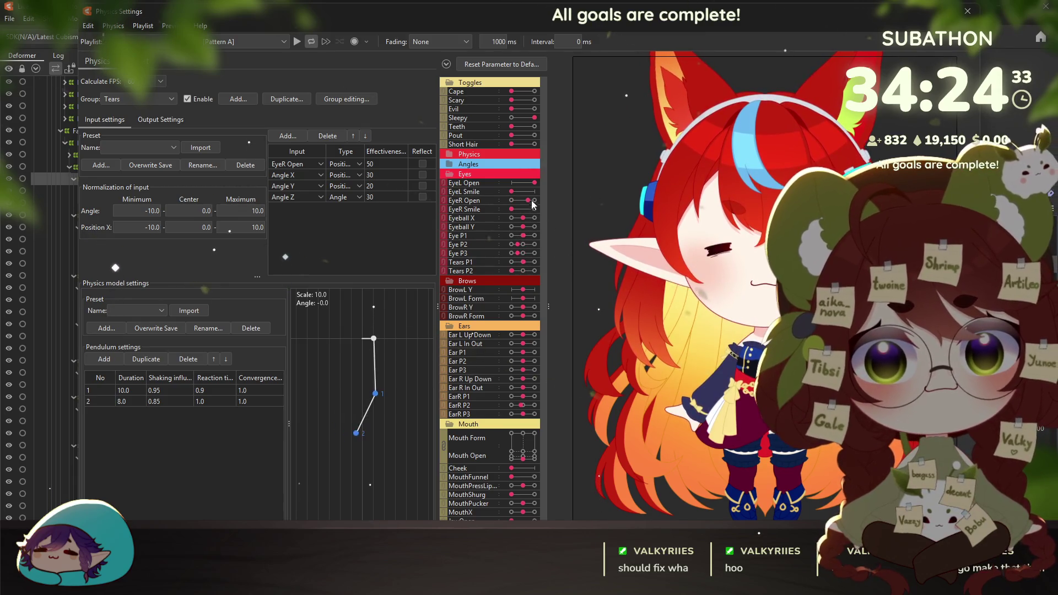
left_click(968, 12)
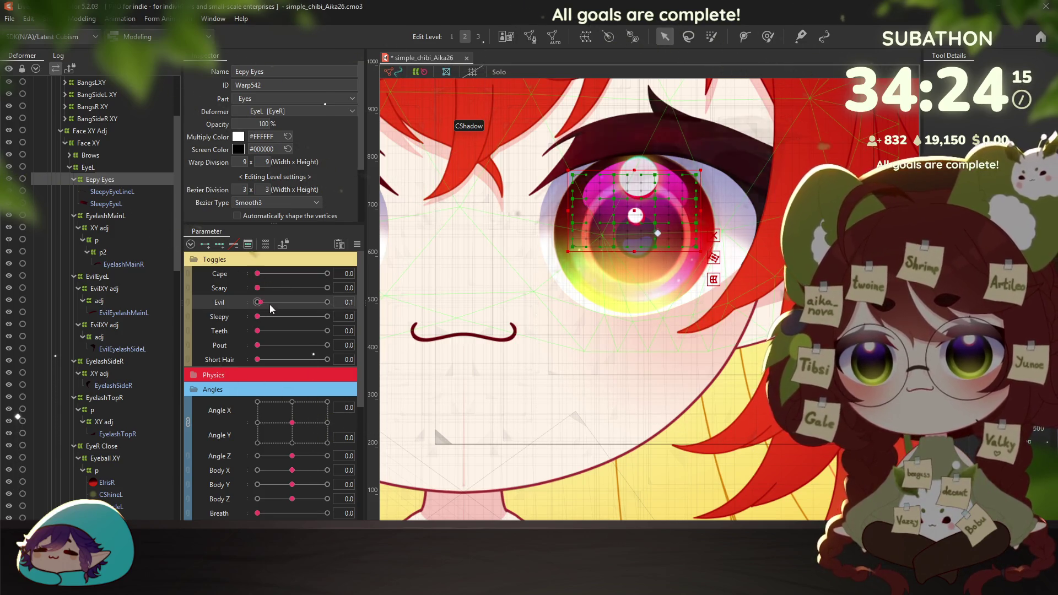
Nudge the Evil slider and select SleepyEyeLineL and SleepyEyeL in the Deformer tree
left_click_drag(257, 302, 327, 316)
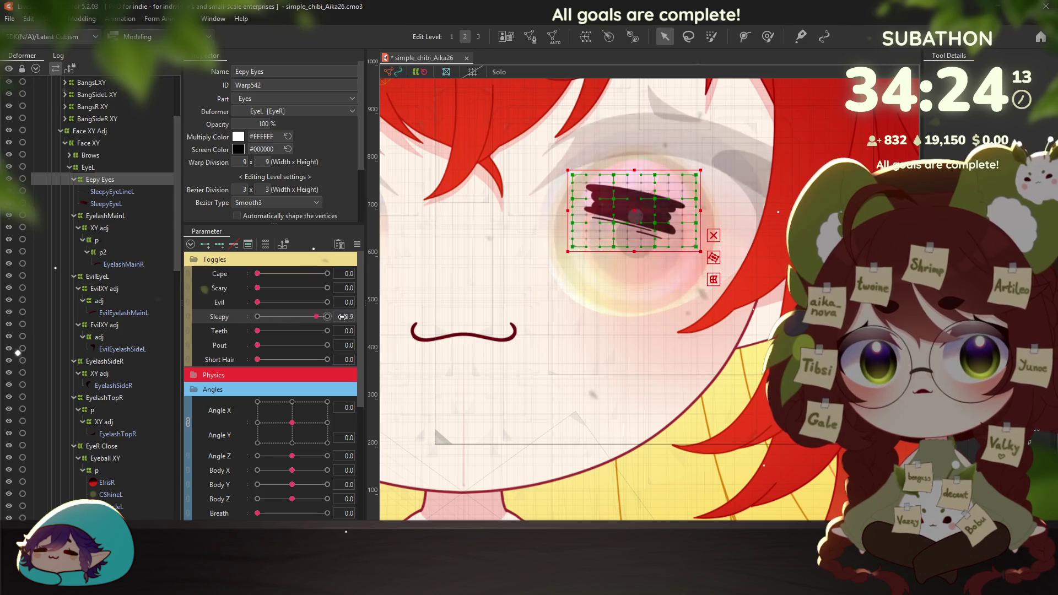
scroll(645, 287, "down", 5)
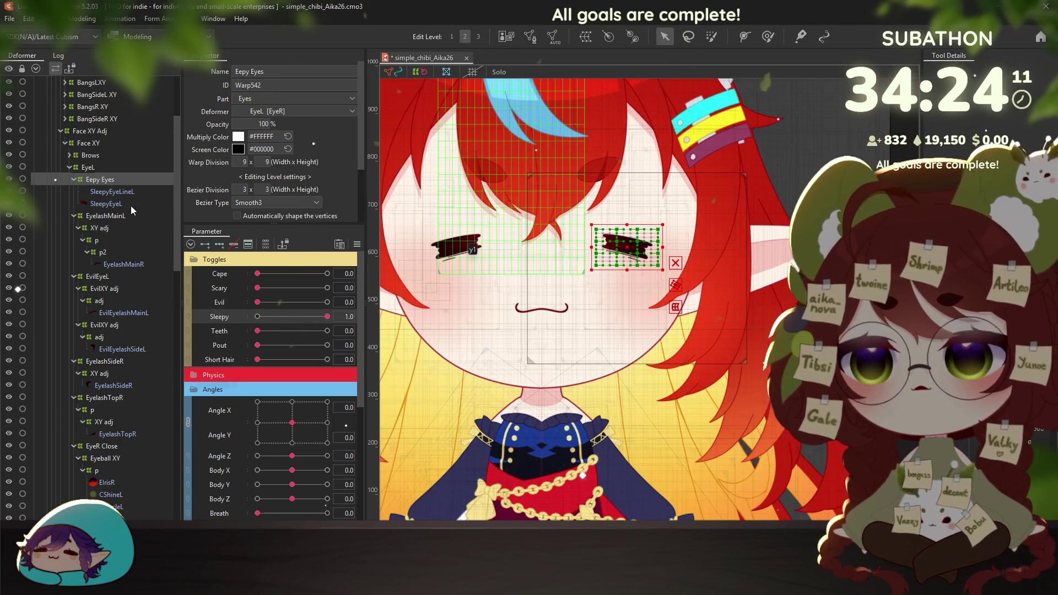
left_click(115, 191)
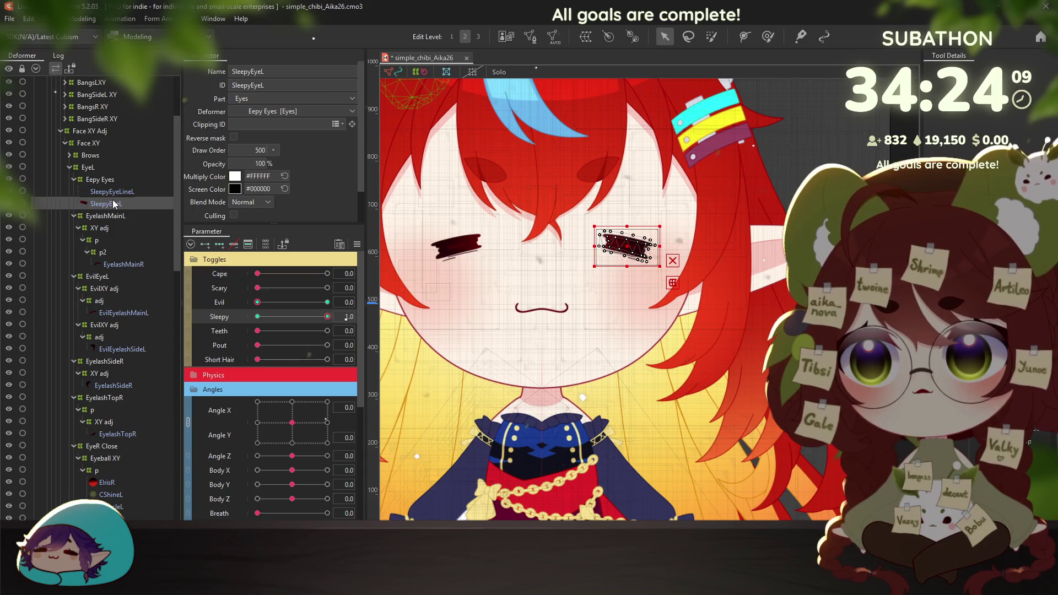
left_click(110, 203, "ctrl")
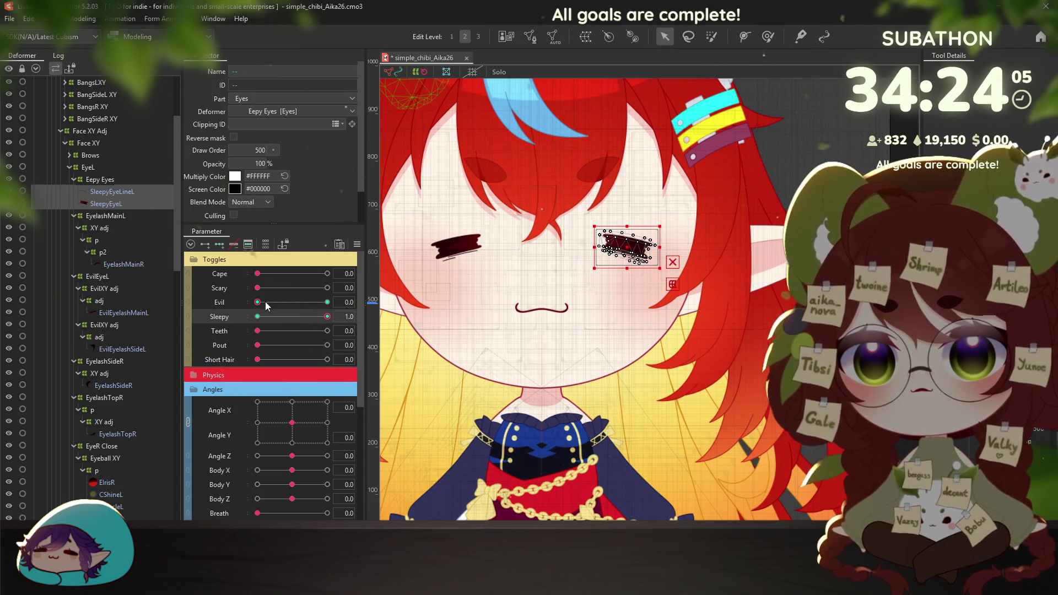
Return Evil to 0.0 and select the TearBig XY deformer
mouse_move(328, 316)
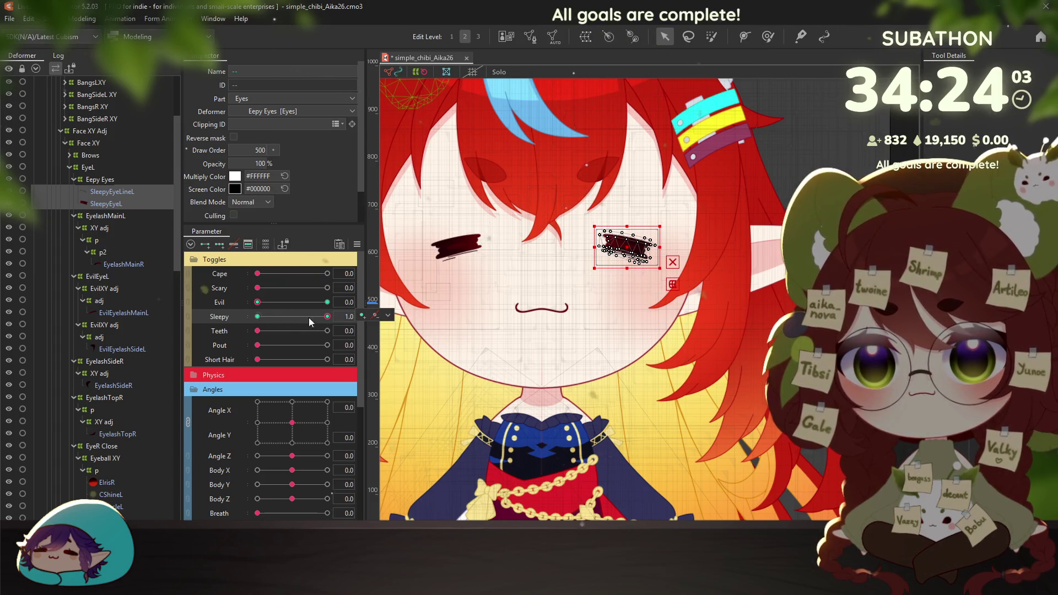
scroll(134, 361, "down", 5)
scroll(134, 362, "down", 3)
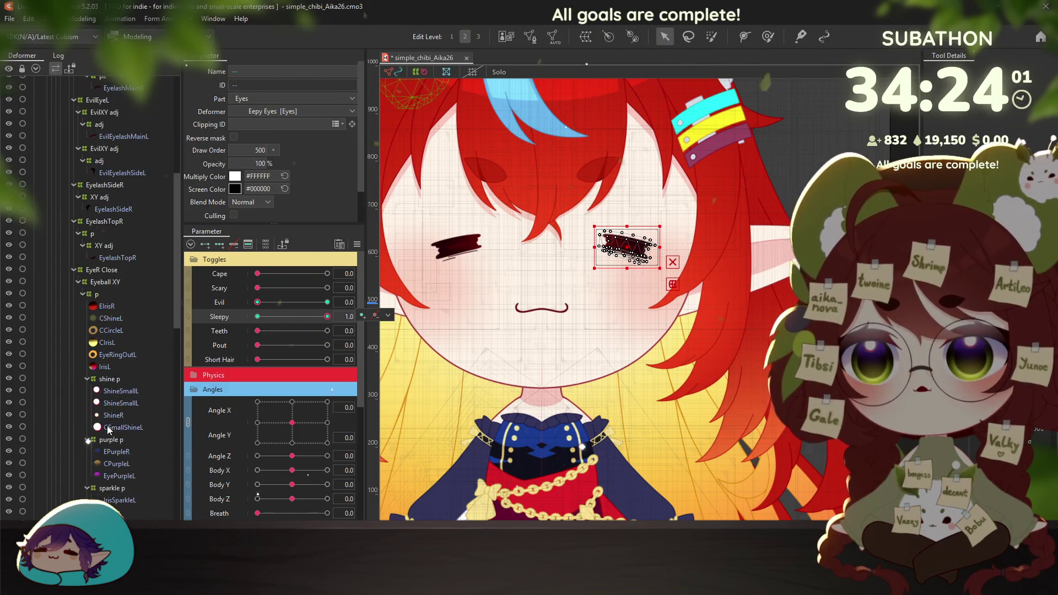
scroll(127, 397, "down", 3)
scroll(121, 428, "down", 3)
scroll(121, 419, "down", 1)
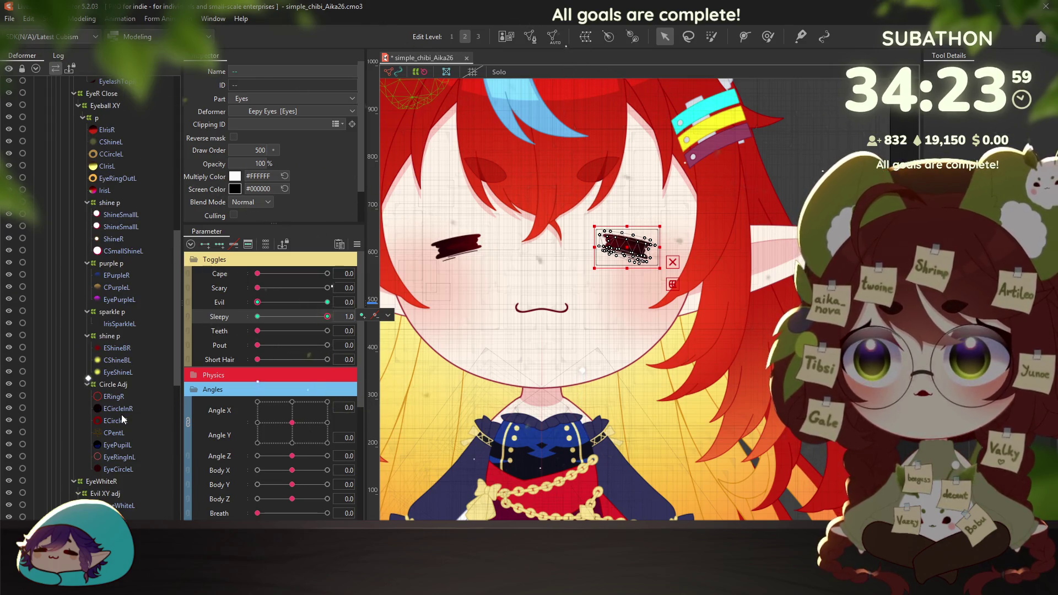
scroll(121, 413, "down", 2)
scroll(121, 408, "down", 4)
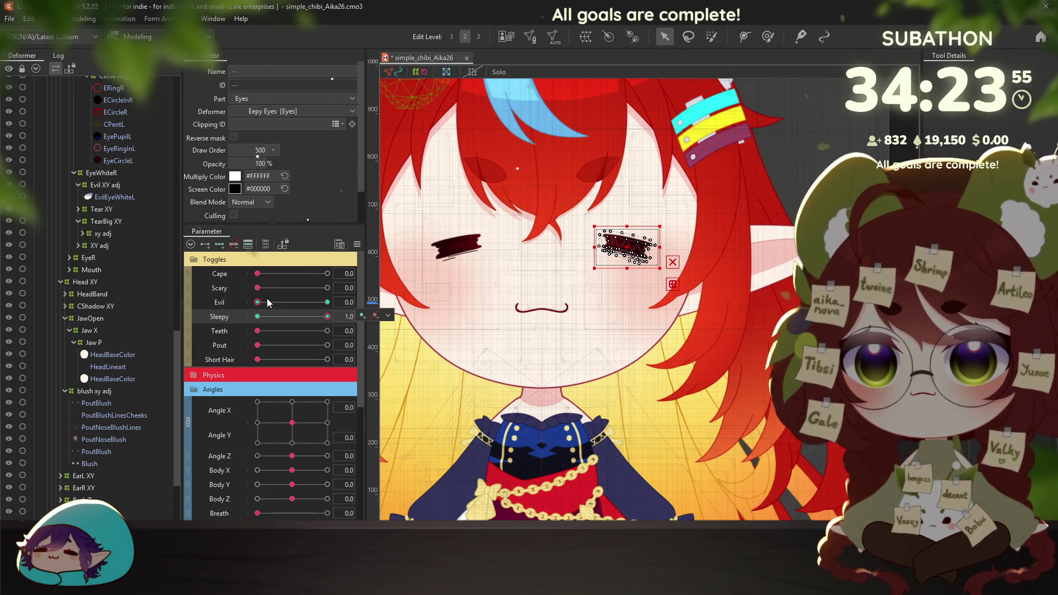
mouse_move(262, 303)
left_mouse_down()
mouse_move(319, 303)
mouse_move(213, 302)
left_mouse_up()
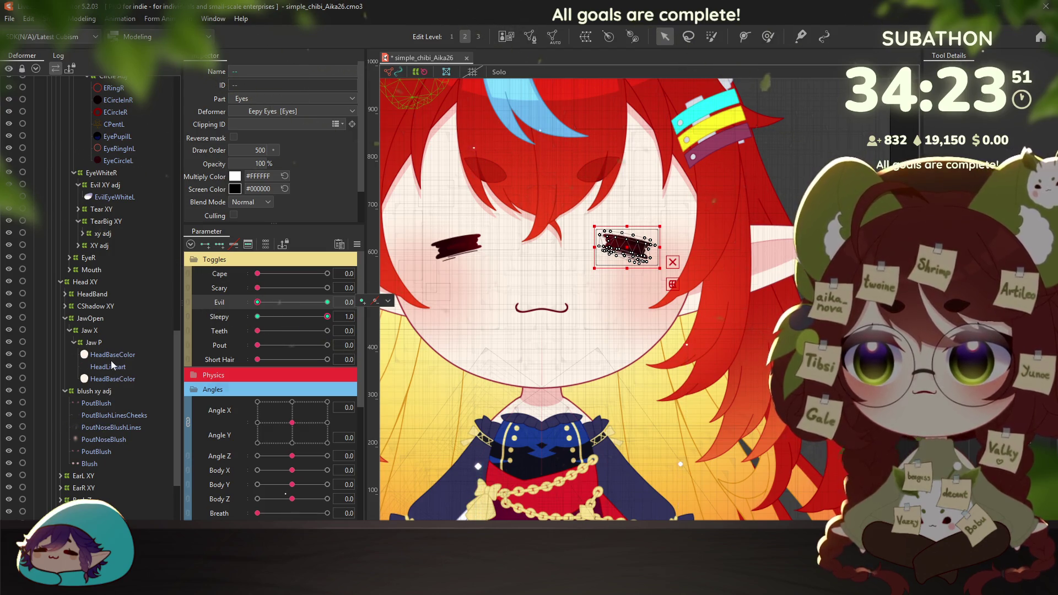
scroll(138, 269, "up", 4)
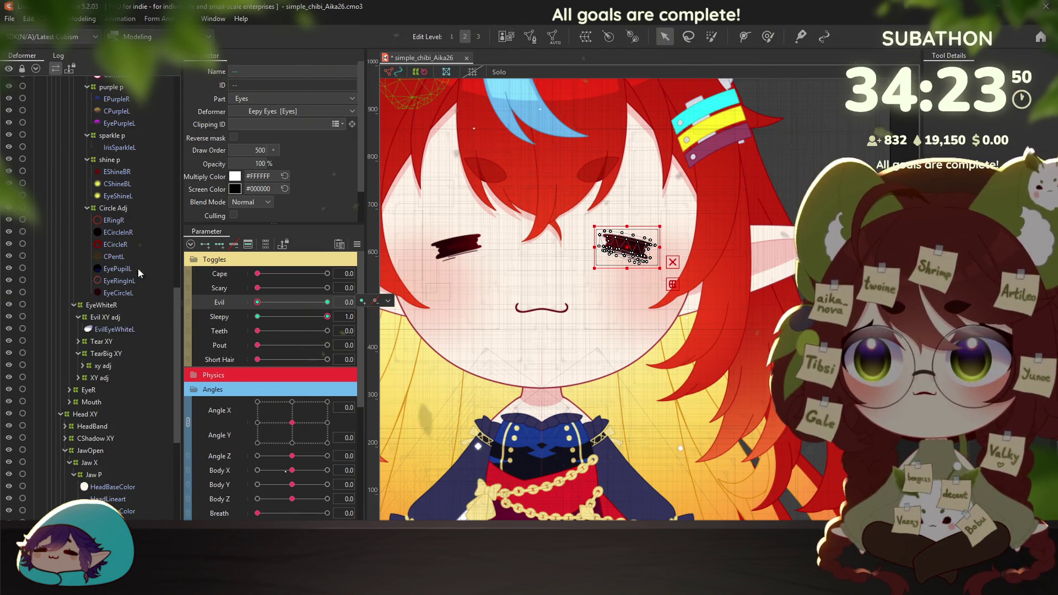
left_click(101, 353)
Collapse TearBig XY, expand XY adj, and delete the EyeWhiteShadowR mesh
right_click(101, 353)
left_click(78, 353)
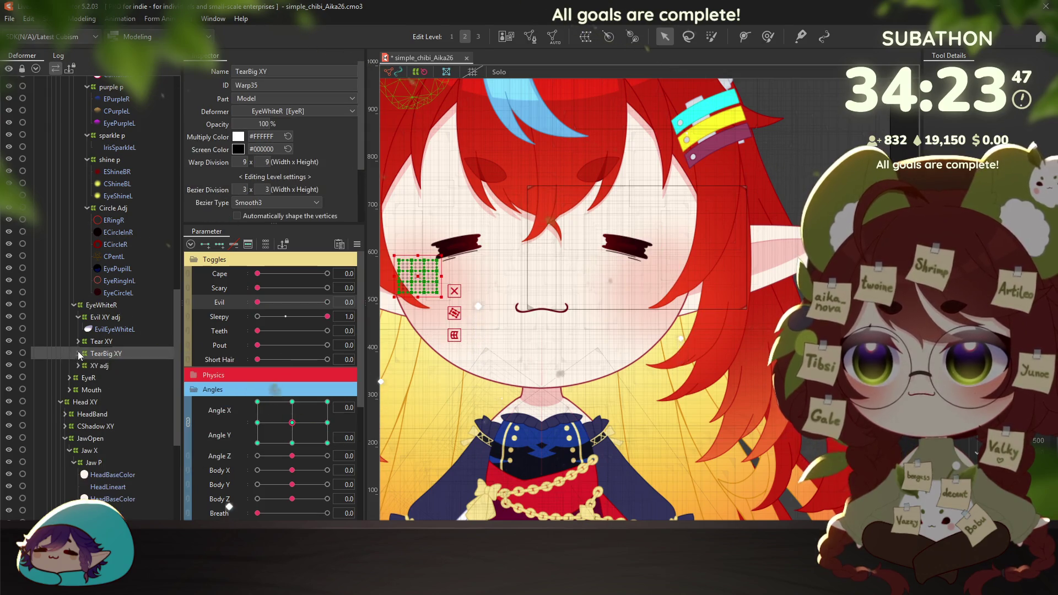
right_click(89, 366)
key("Escape")
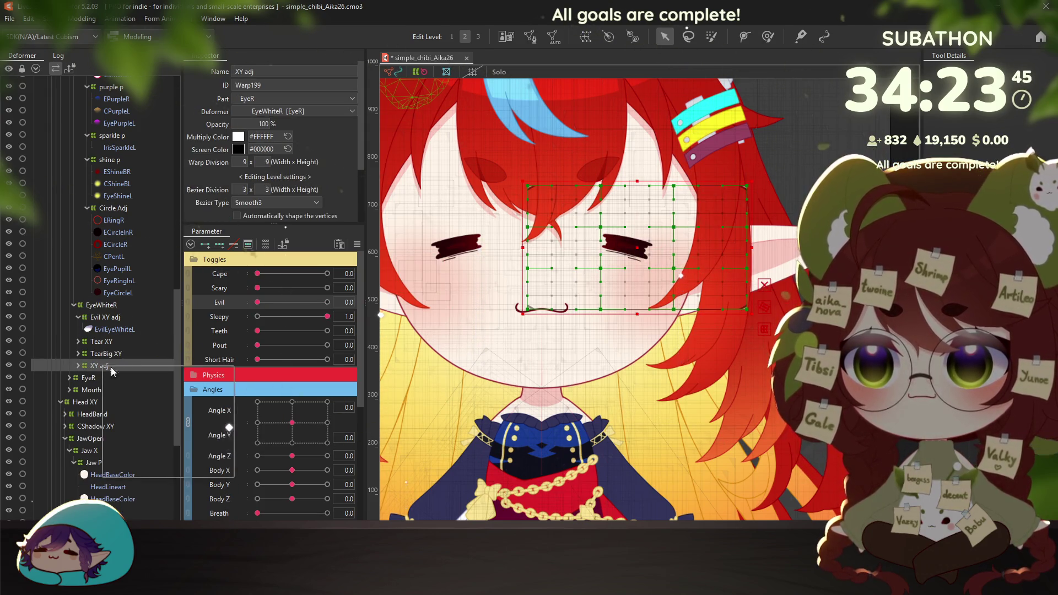
double_click(107, 366)
left_click(108, 377)
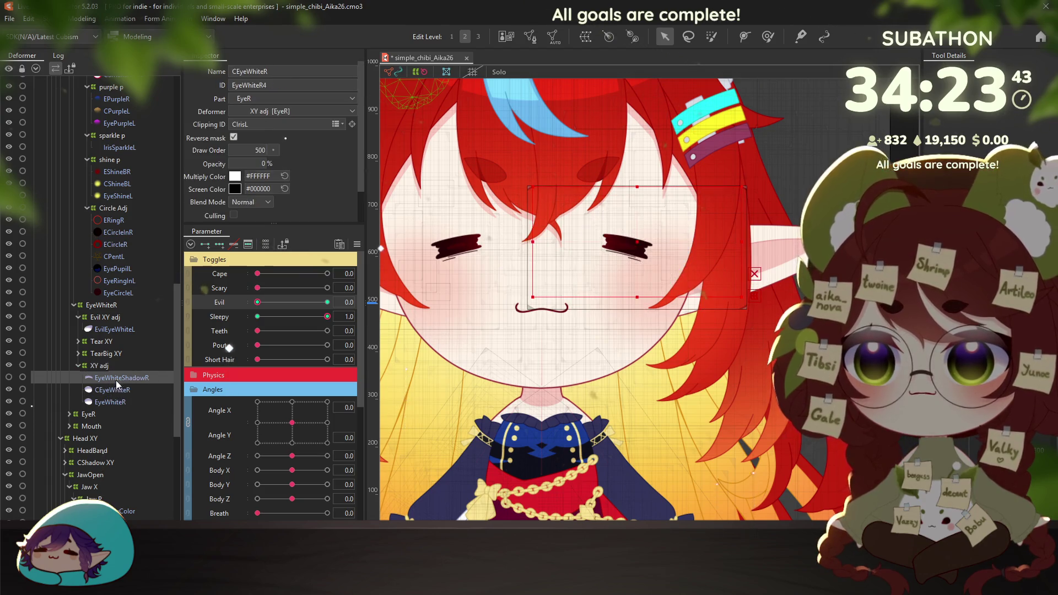
key("Delete")
Select CEyeWhiteR and EyeWhiteR, close the right eye, and enter opacity 0
left_click(112, 378)
left_click(110, 390, "ctrl")
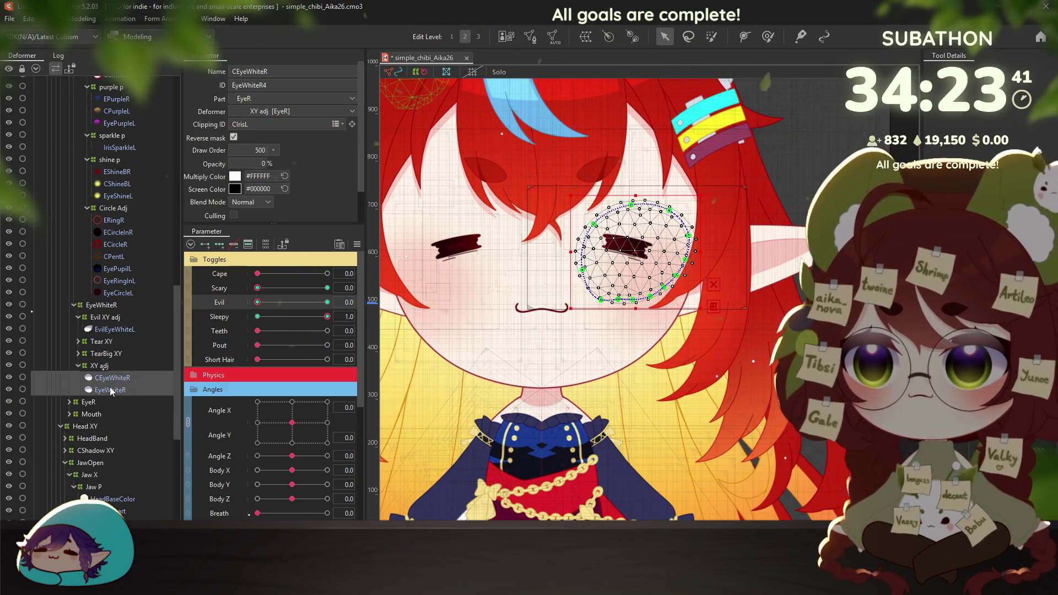
mouse_move(326, 317)
left_mouse_down()
mouse_move(257, 317)
mouse_move(328, 317)
left_mouse_up()
scroll(301, 342, "down", 5)
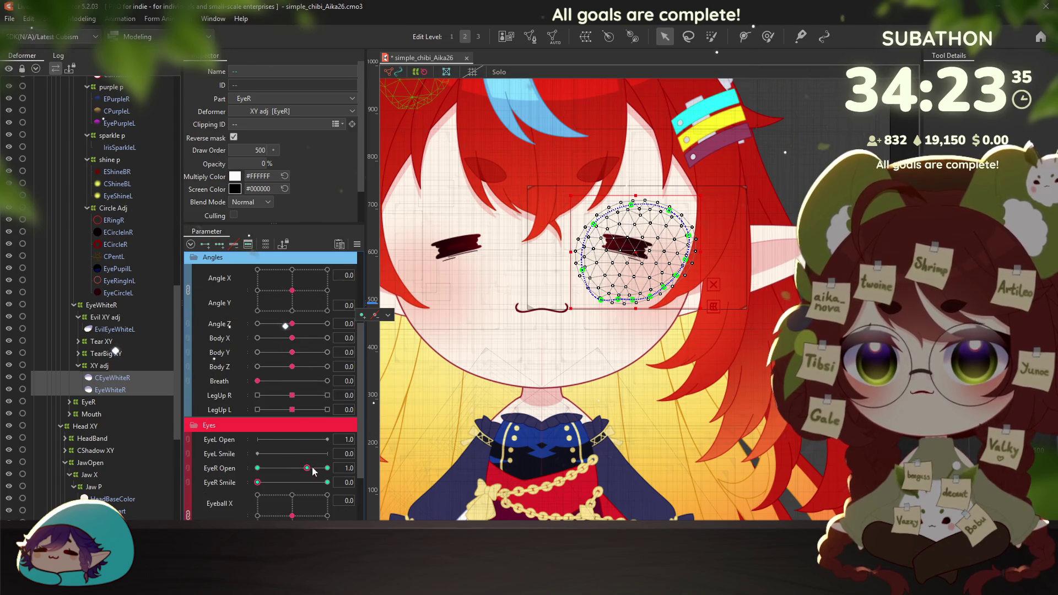
left_click_drag(296, 469, 267, 467)
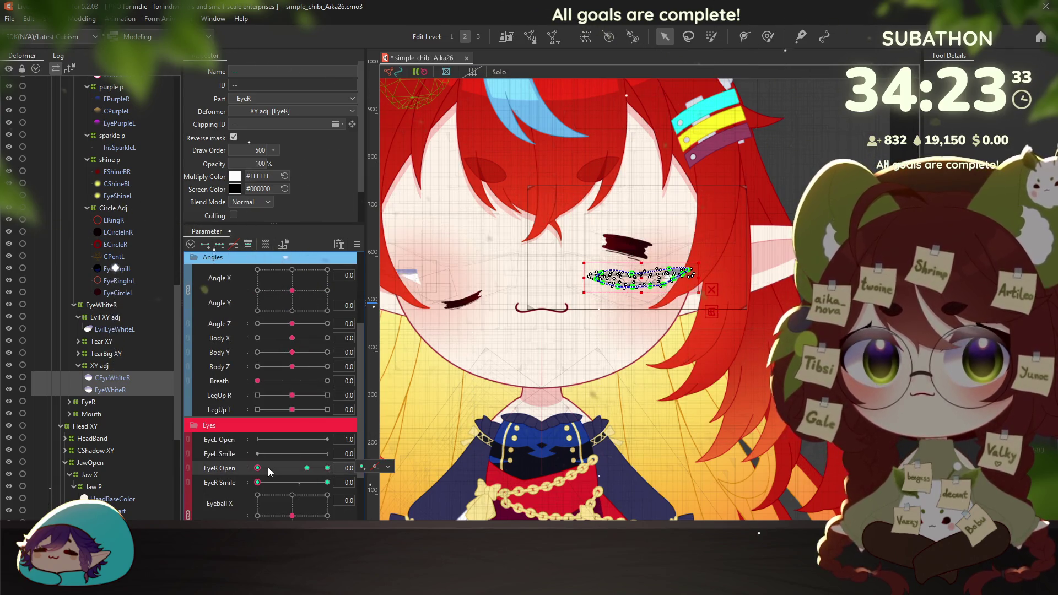
scroll(289, 319, "up", 2)
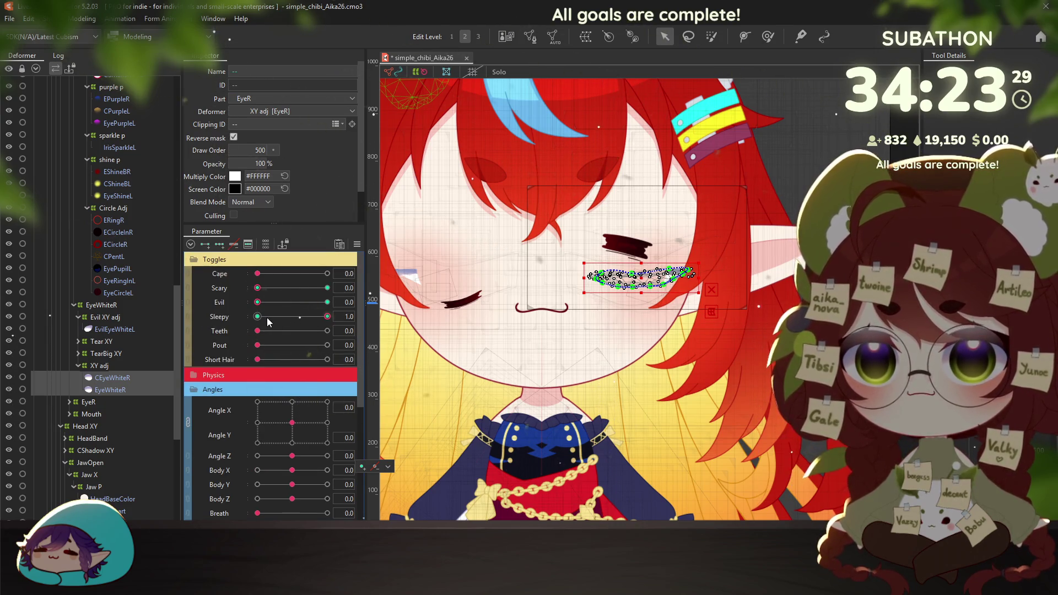
scroll(309, 331, "down", 10)
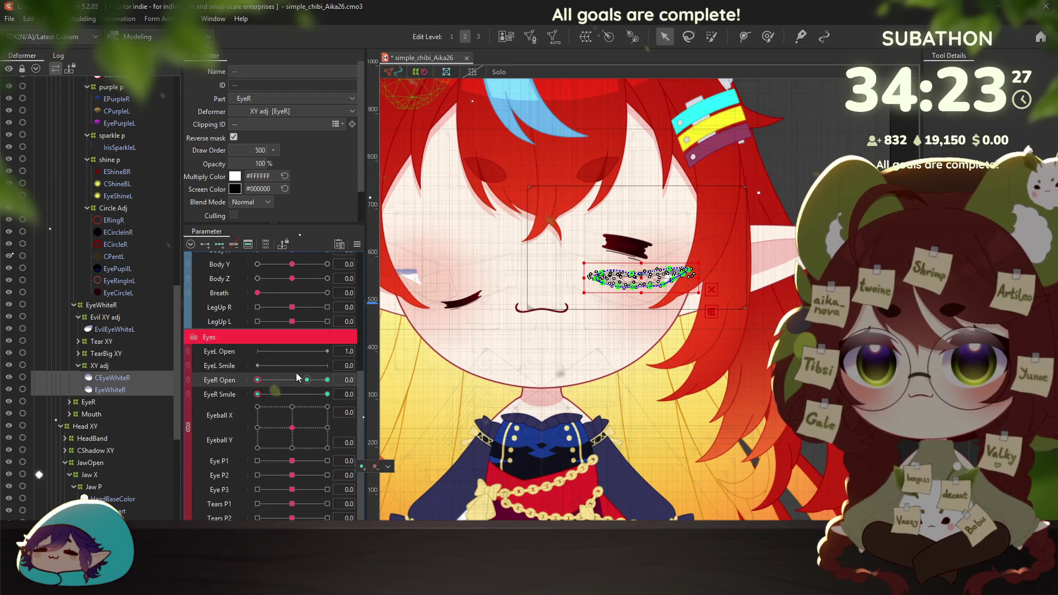
scroll(298, 378, "up", 8)
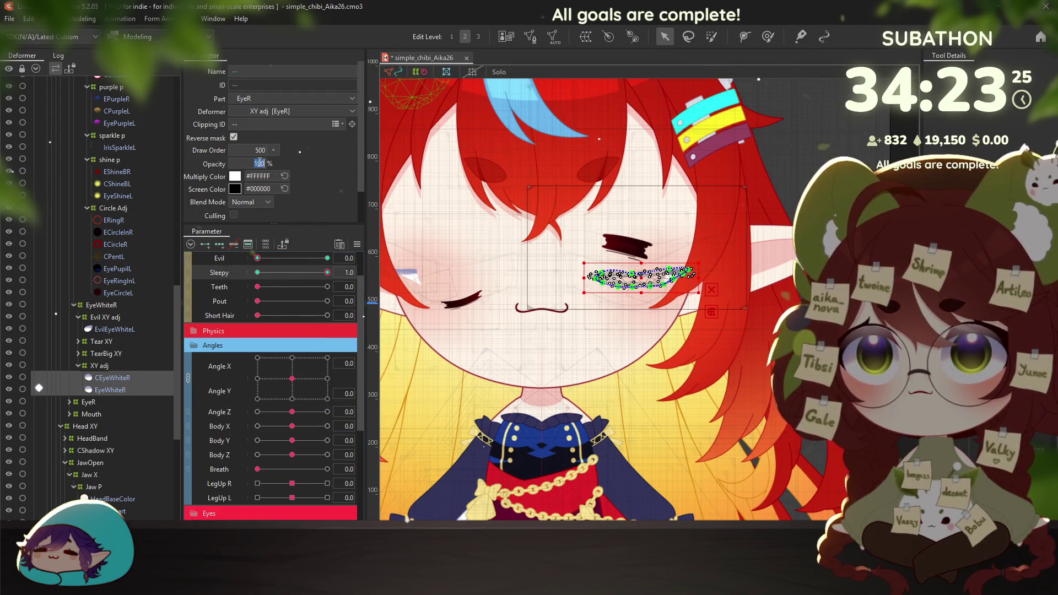
type("0")
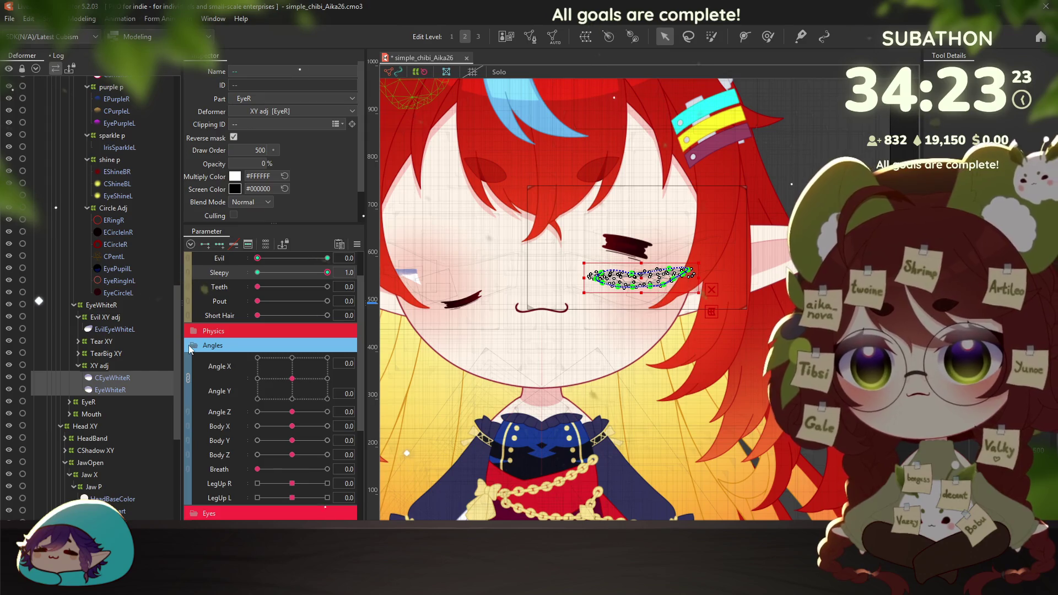
Set 0% eye-white opacity at the EyeR Open 1.0/1.4 and EyeR Smile 1.0 keys
left_click(194, 346)
left_click(307, 402)
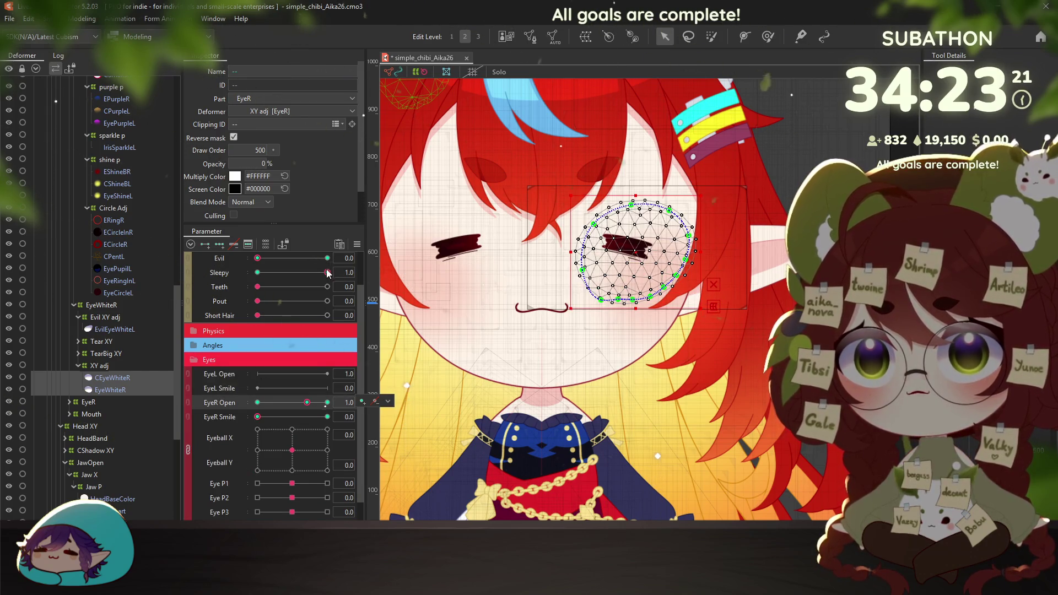
left_click(327, 402)
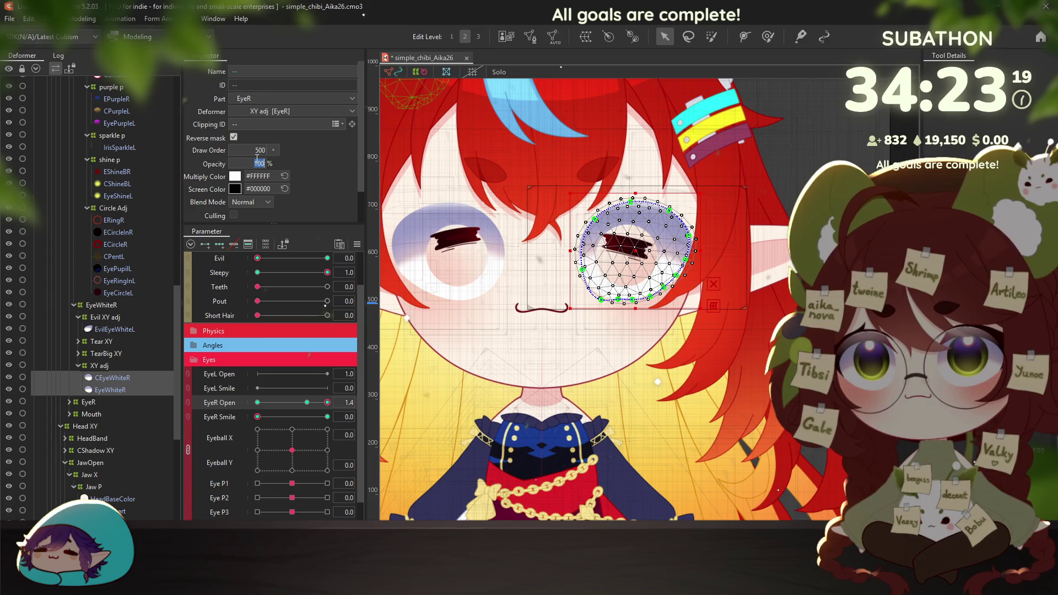
left_click(329, 277)
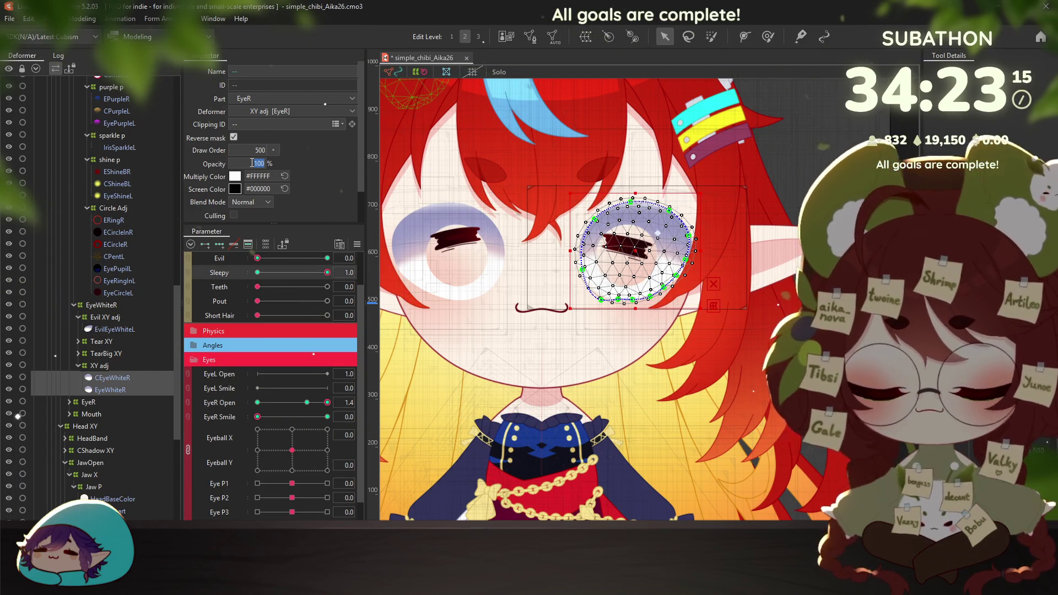
type("0")
key("Return")
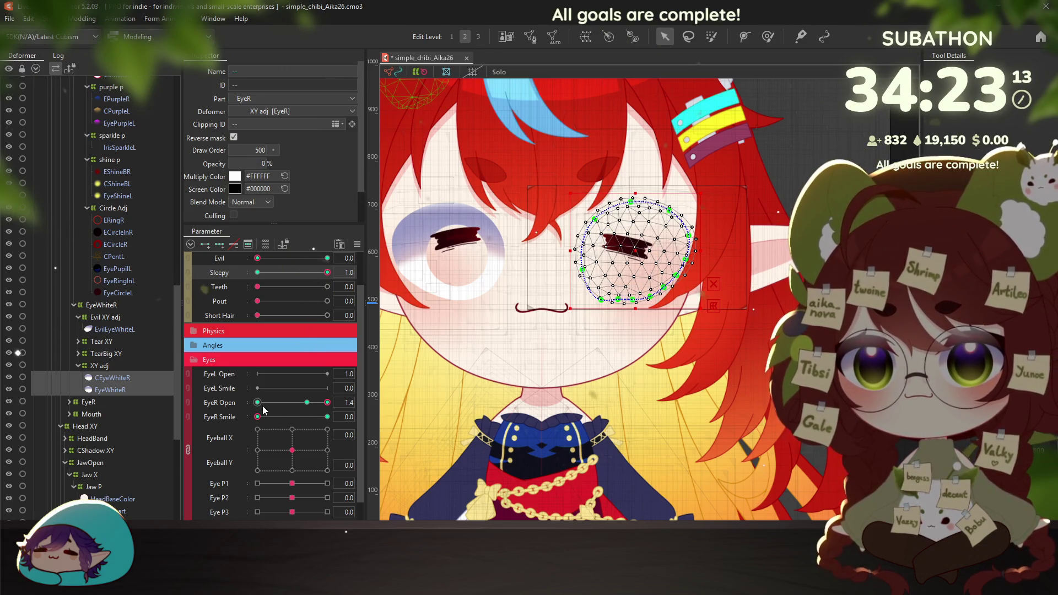
left_click(291, 415)
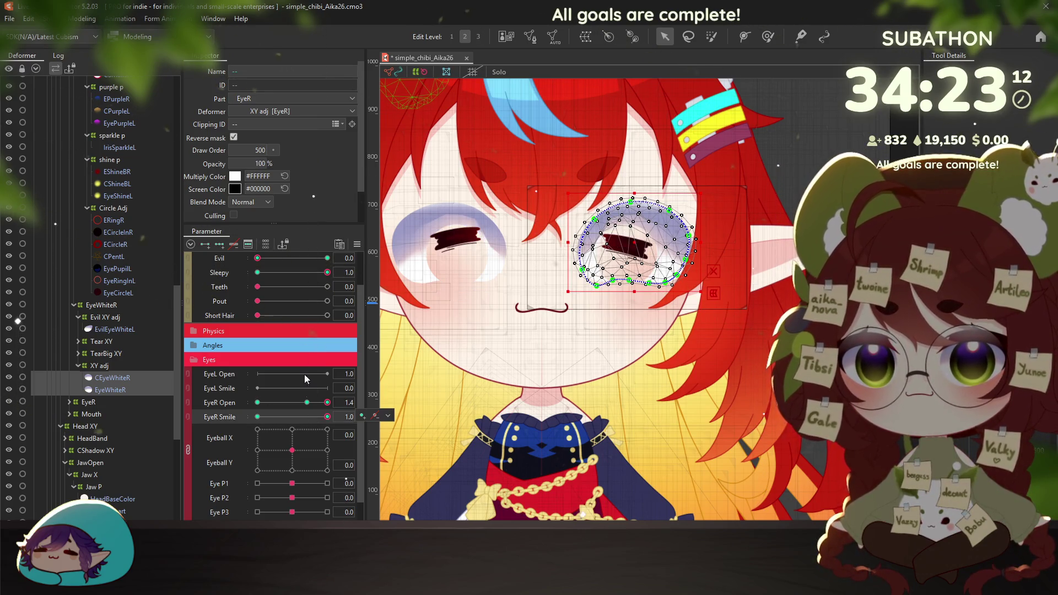
left_click(319, 264)
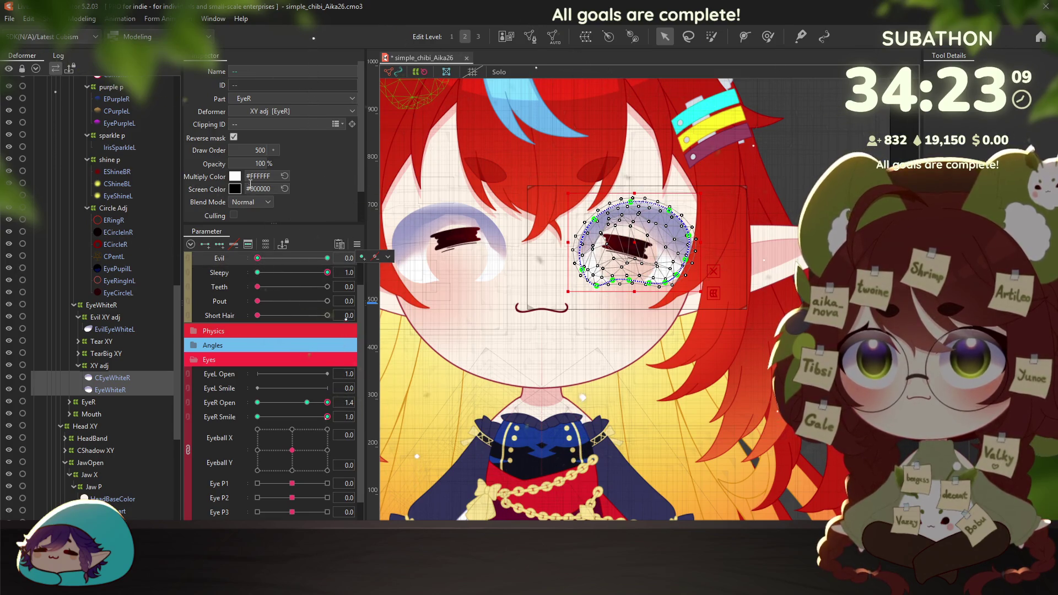
left_click(231, 278)
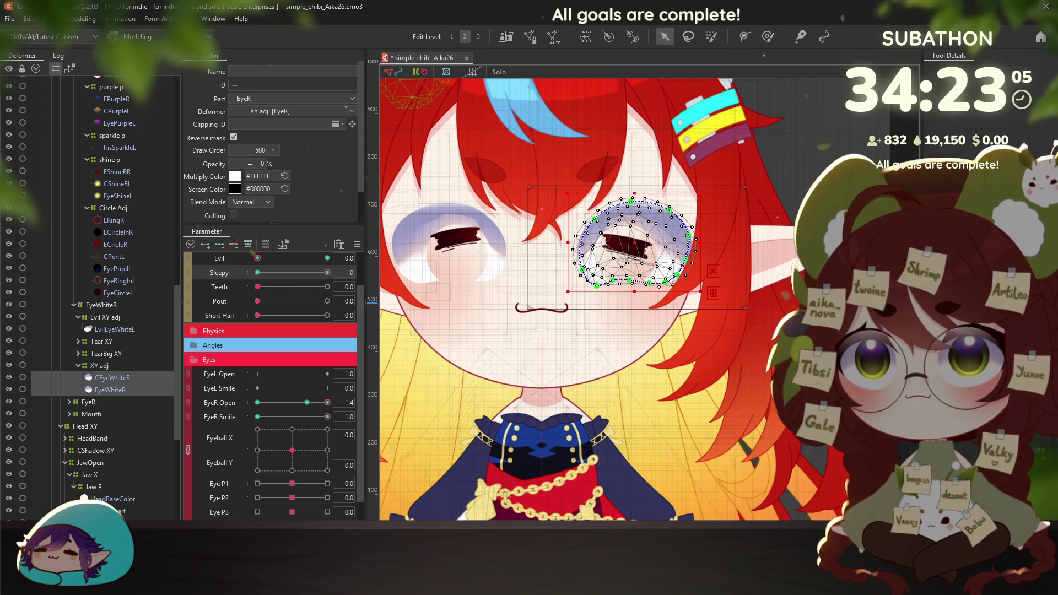
key("Return")
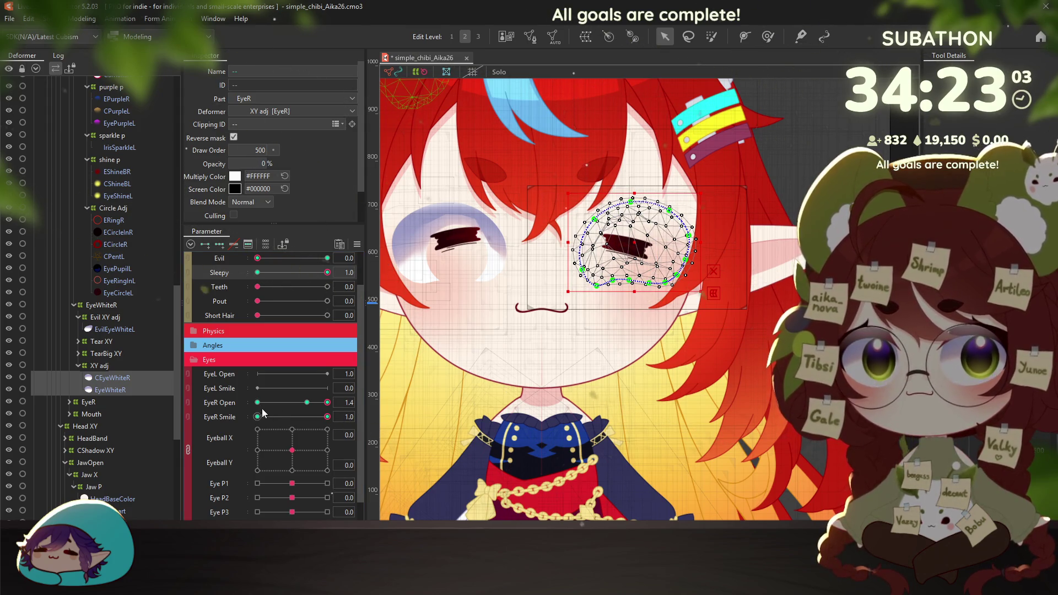
Check EyeR Open at 1.0, 0 and 1.4, then reset EyeR Smile and close the eye
left_click(306, 404)
left_click(322, 270)
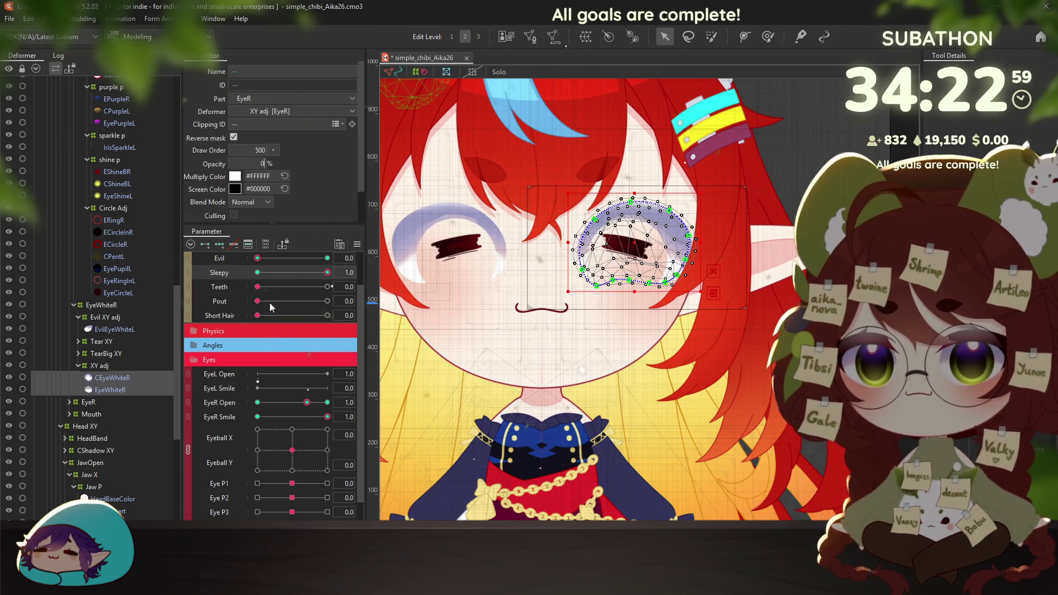
left_click(258, 403)
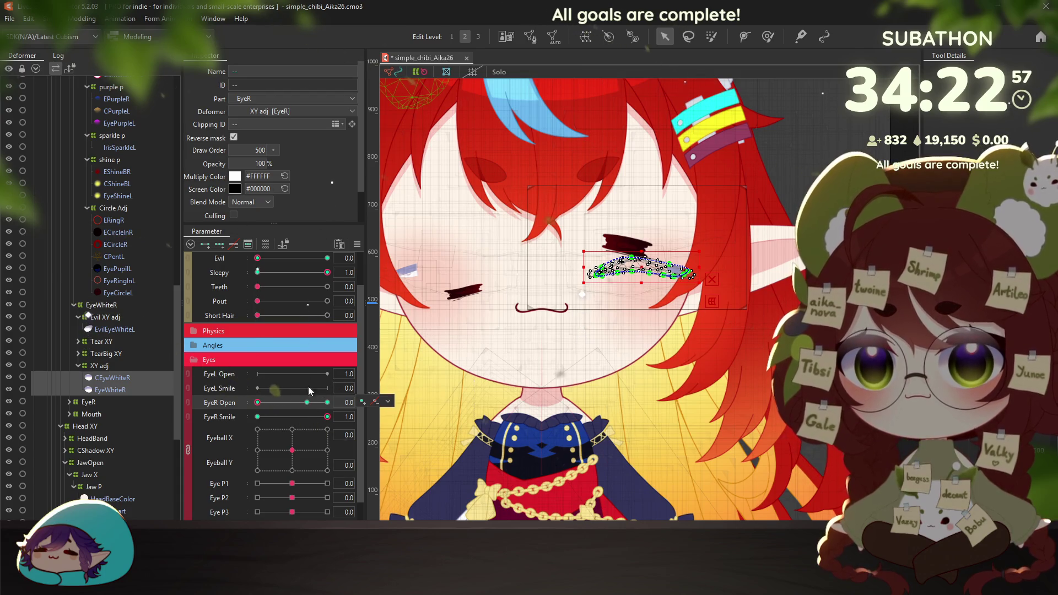
left_click(325, 276)
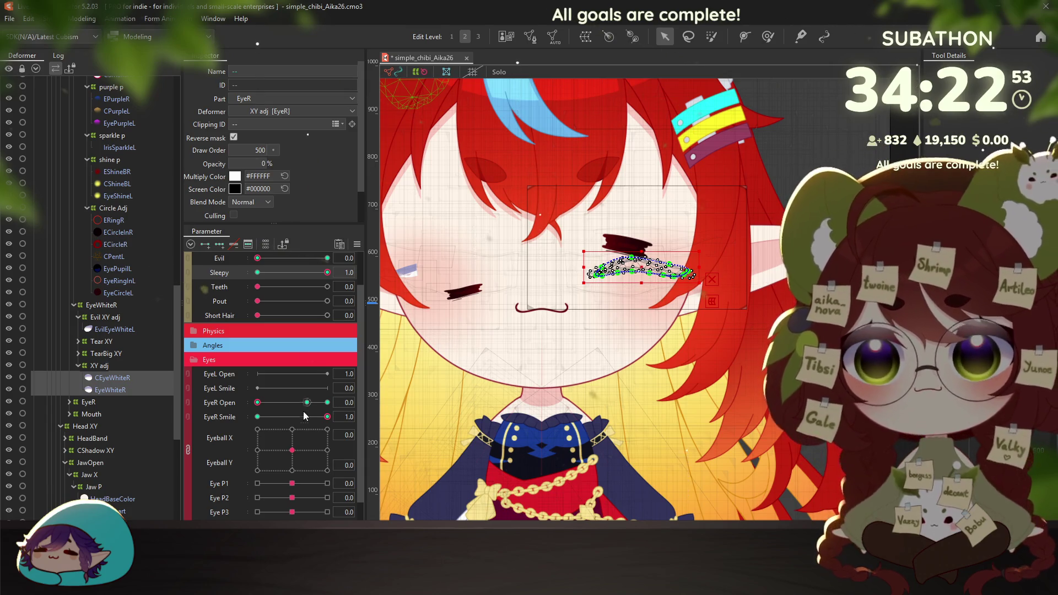
mouse_move(309, 408)
left_mouse_down()
mouse_move(337, 401)
mouse_move(257, 417)
left_mouse_up()
left_click(257, 402)
left_click(82, 18)
left_click(126, 263)
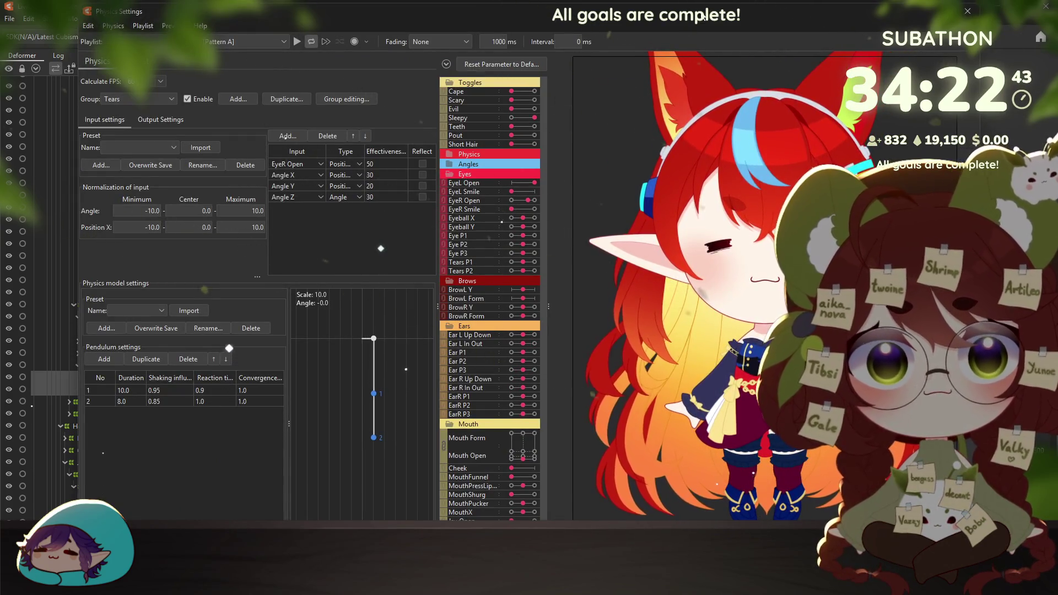
Move the preview window left, test EyeR Open fully open, closed and half-open, and swing the model
left_click_drag(386, 11, 165, 8)
scroll(560, 285, "up", 5)
scroll(649, 236, "up", 2)
scroll(530, 298, "up", 3)
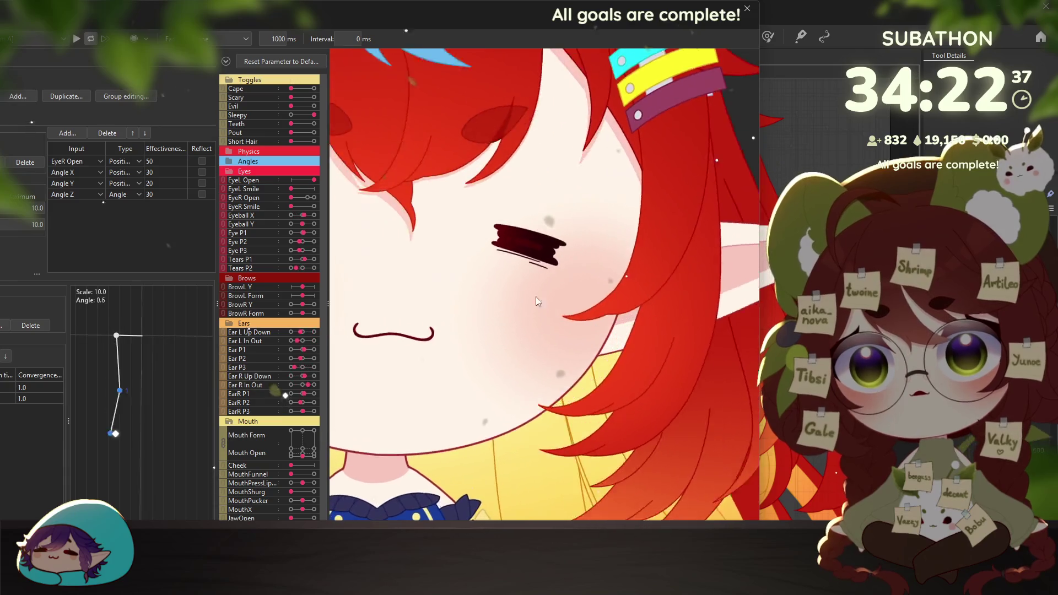
left_click(313, 199)
left_click_drag(317, 198, 293, 199)
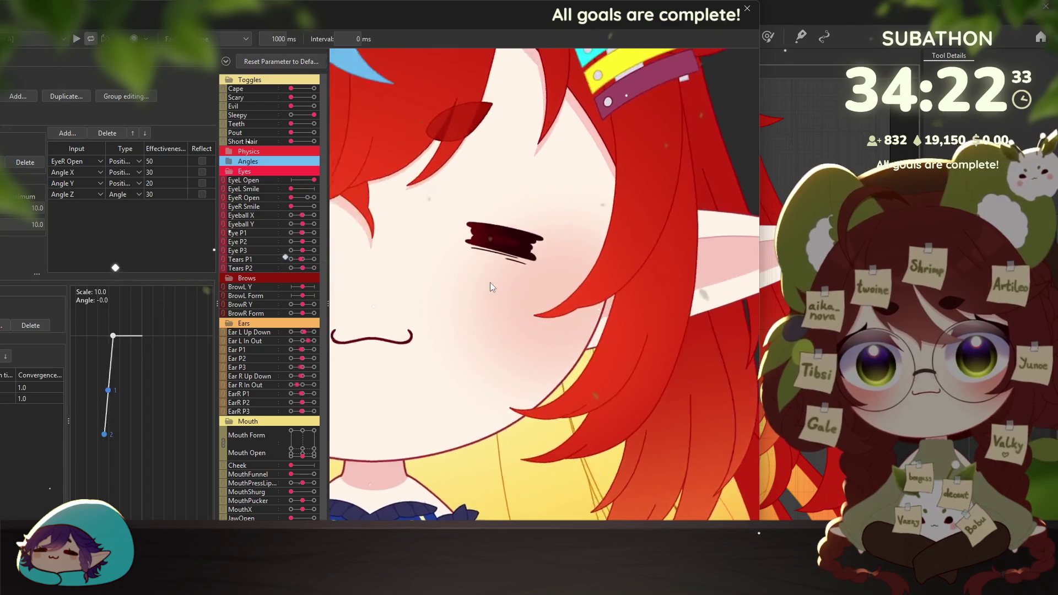
scroll(400, 294, "down", 5)
left_click(307, 198)
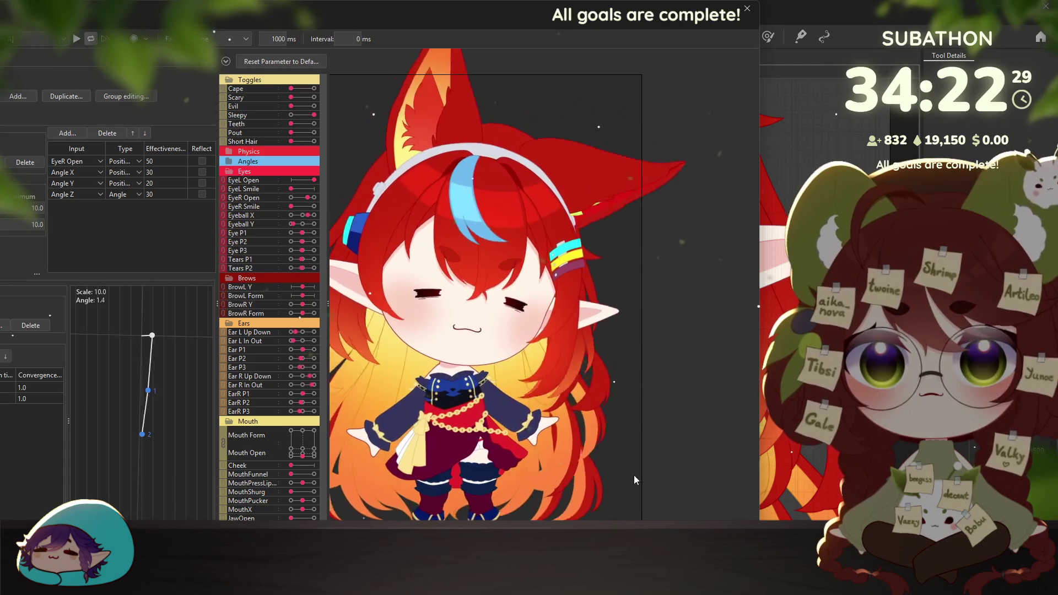
mouse_move(533, 117)
left_mouse_down()
mouse_move(659, 347)
mouse_move(494, 247)
left_mouse_up()
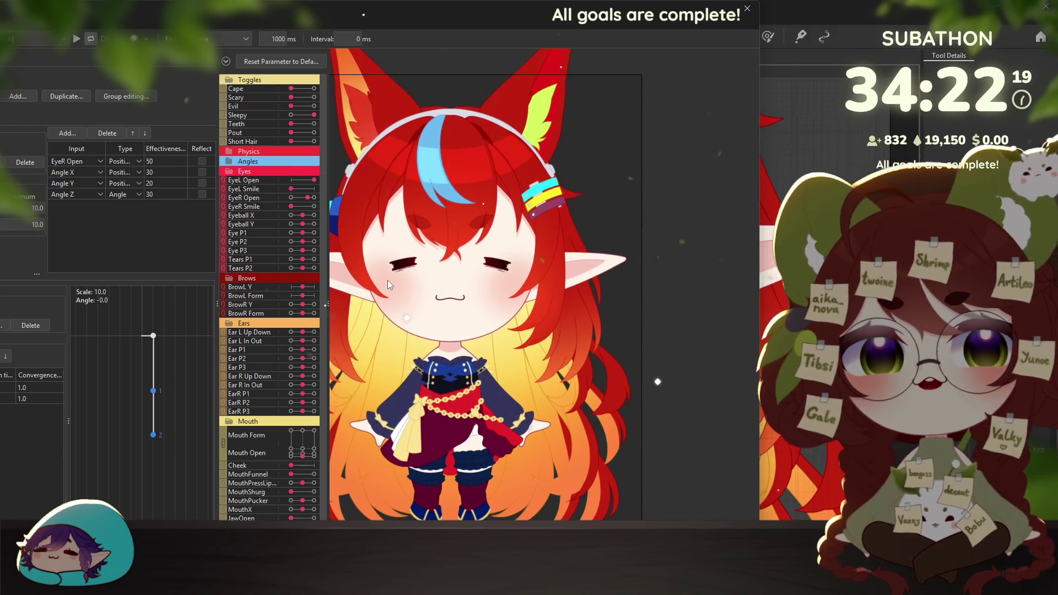
Switch Sleepy off and Scary on, then swing the model's head to test sway
left_click(296, 115)
left_click(314, 98)
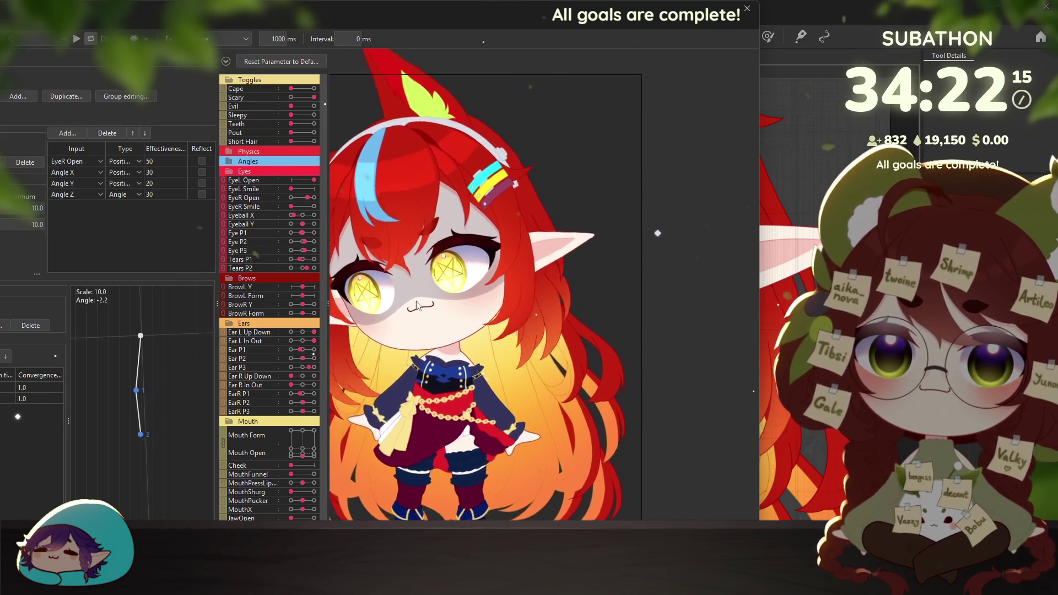
left_click_drag(597, 415, 338, 207)
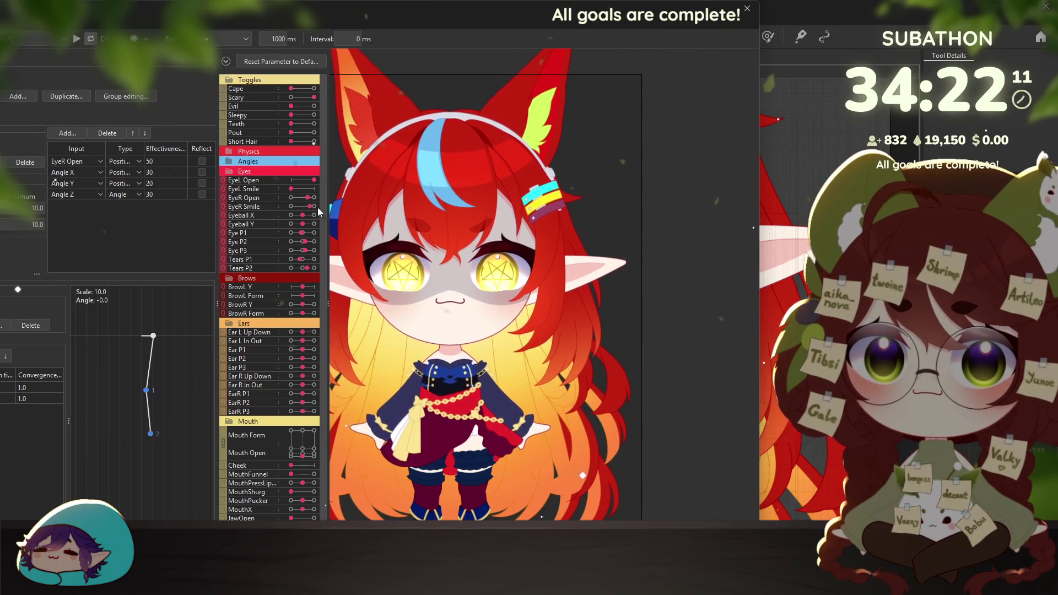
mouse_move(508, 299)
left_mouse_down()
mouse_move(469, 434)
mouse_move(562, 427)
mouse_move(329, 175)
left_mouse_up()
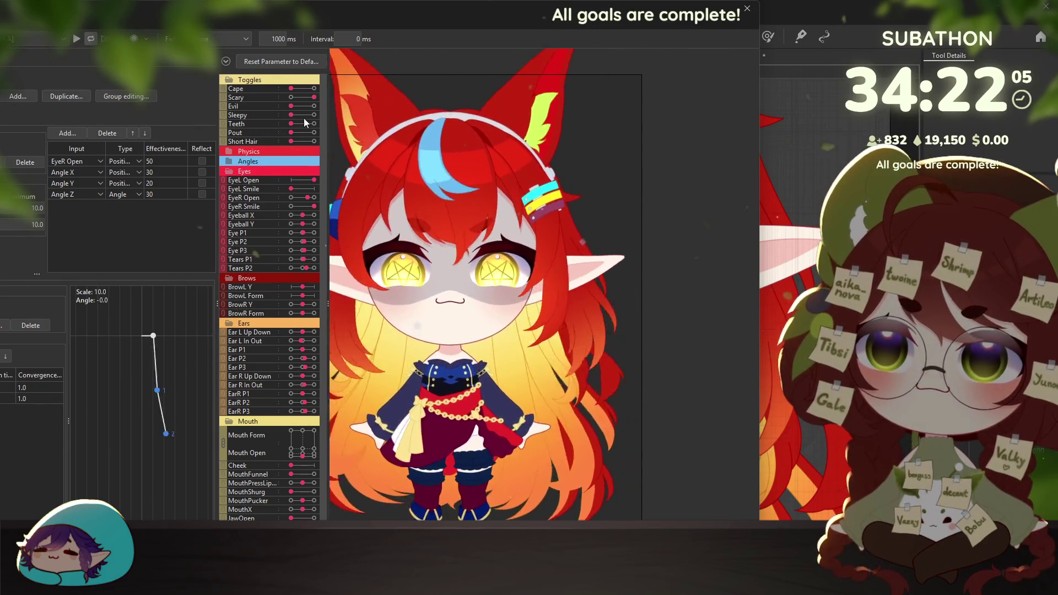
scroll(410, 267, "up", 5)
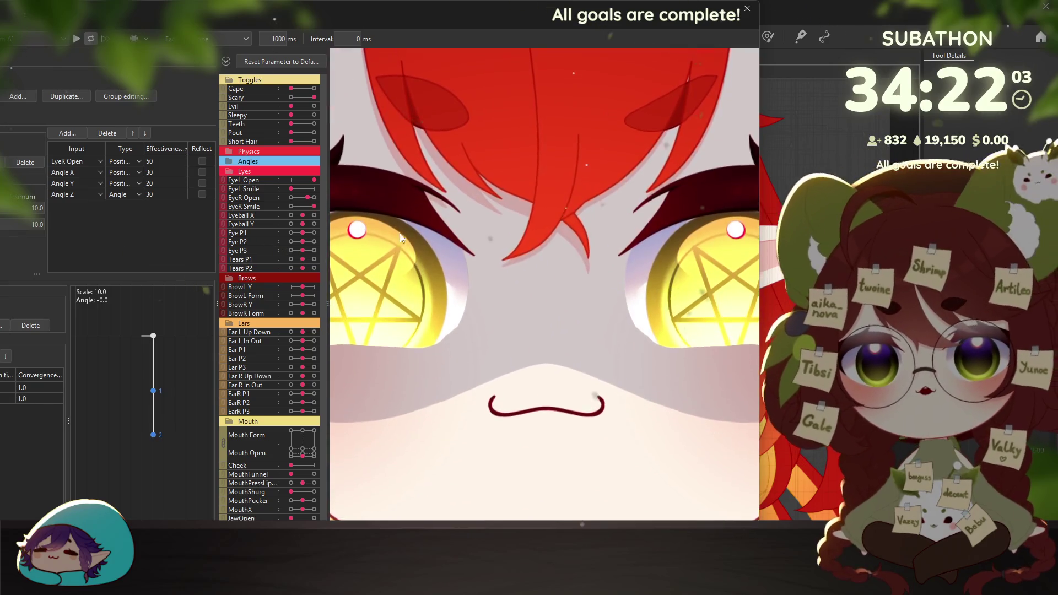
scroll(393, 233, "up", 3)
Try Sleepy and Evil, turn all expressions off, test the gaze up-left, then close the preview
left_click(309, 115)
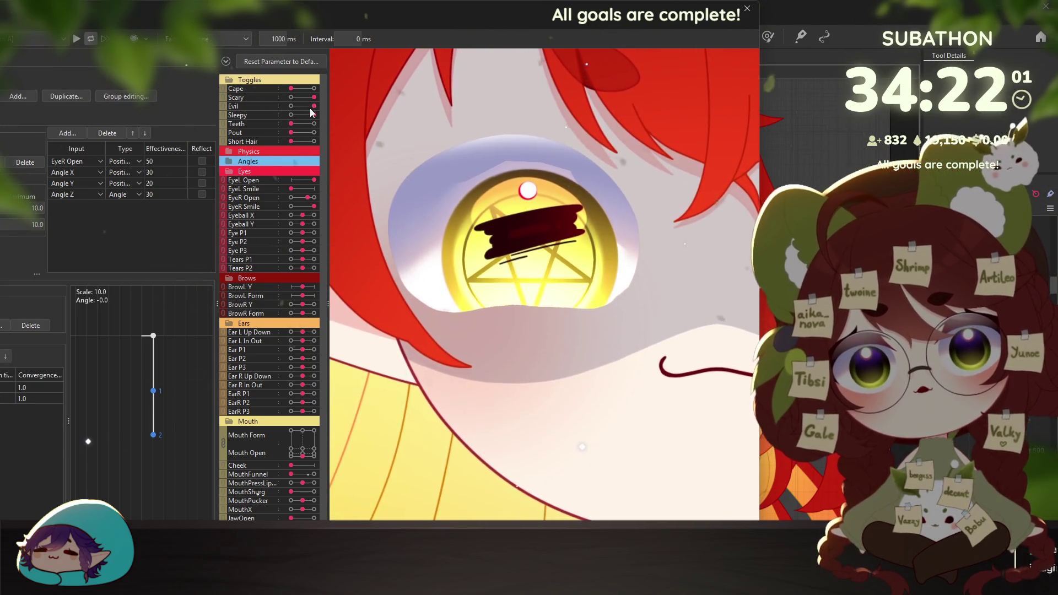
left_click(310, 106)
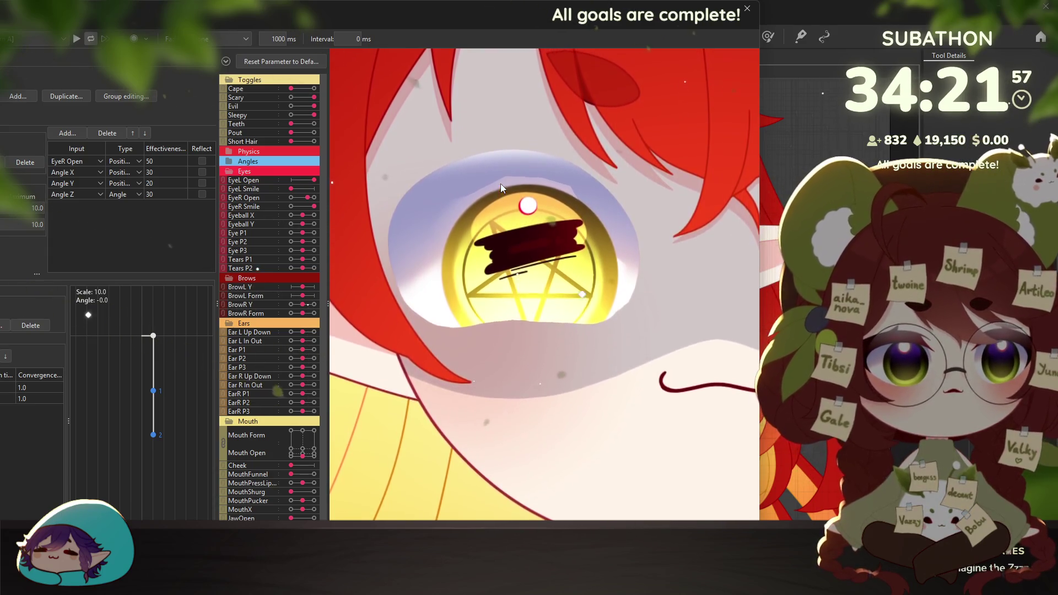
left_click(293, 115)
left_click(292, 106)
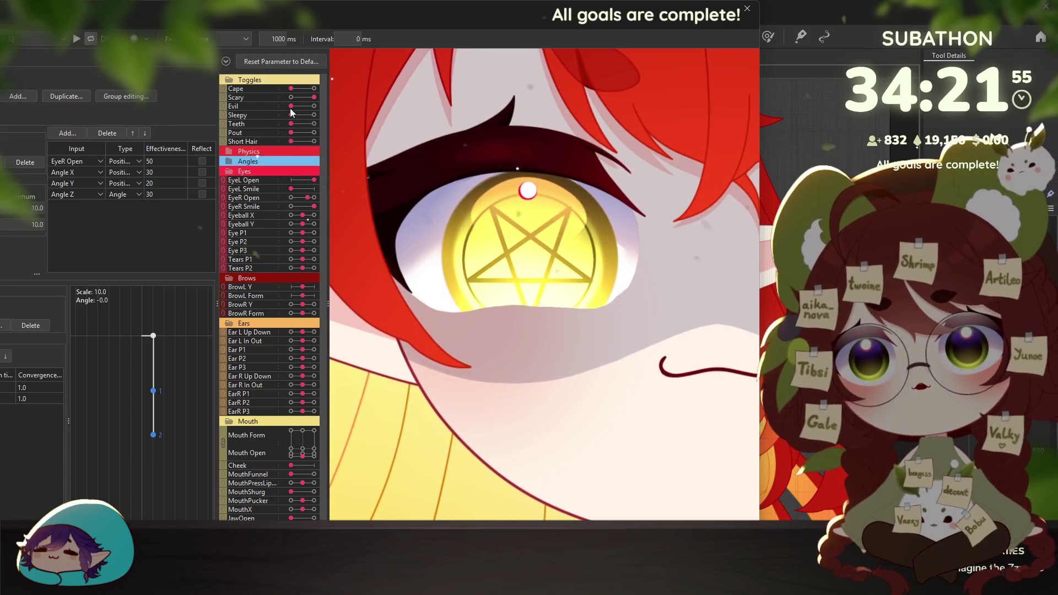
left_click(291, 98)
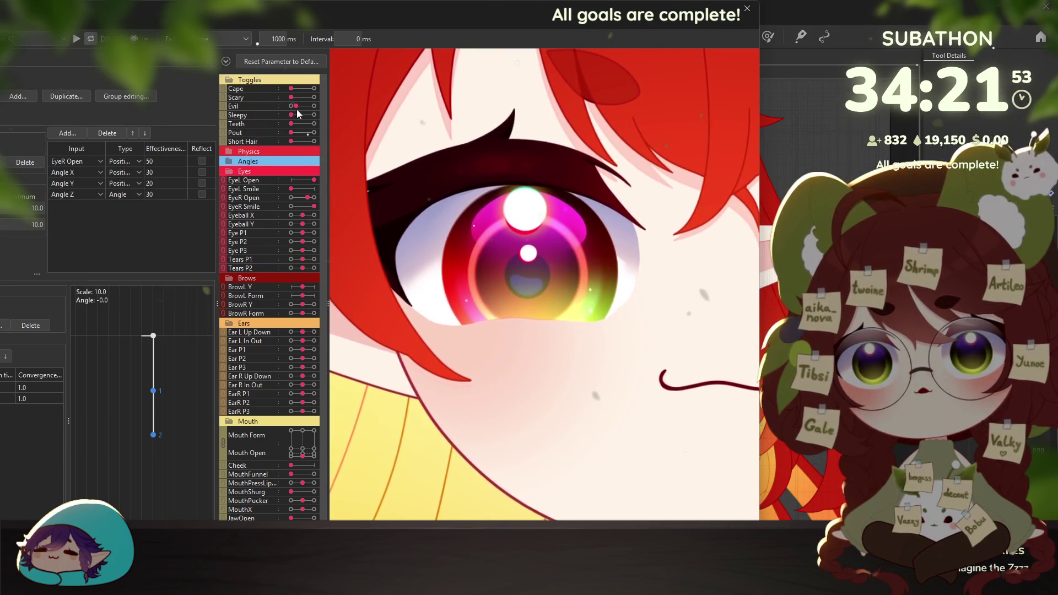
scroll(532, 250, "down", 5)
left_click_drag(533, 251, 333, 149)
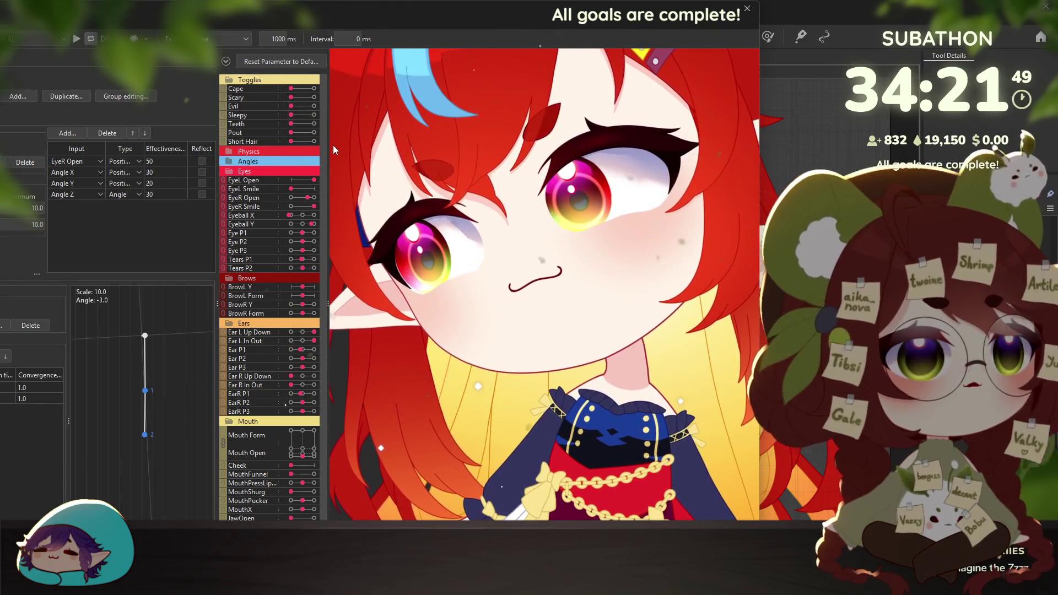
left_click_drag(333, 148, 477, 282)
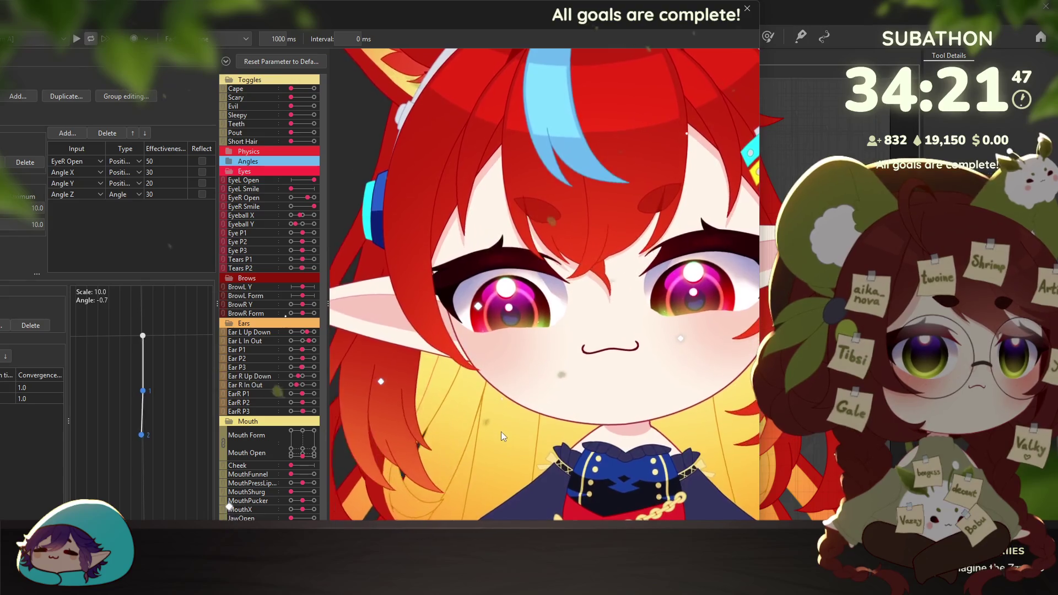
scroll(501, 431, "up", 3)
left_click(748, 8)
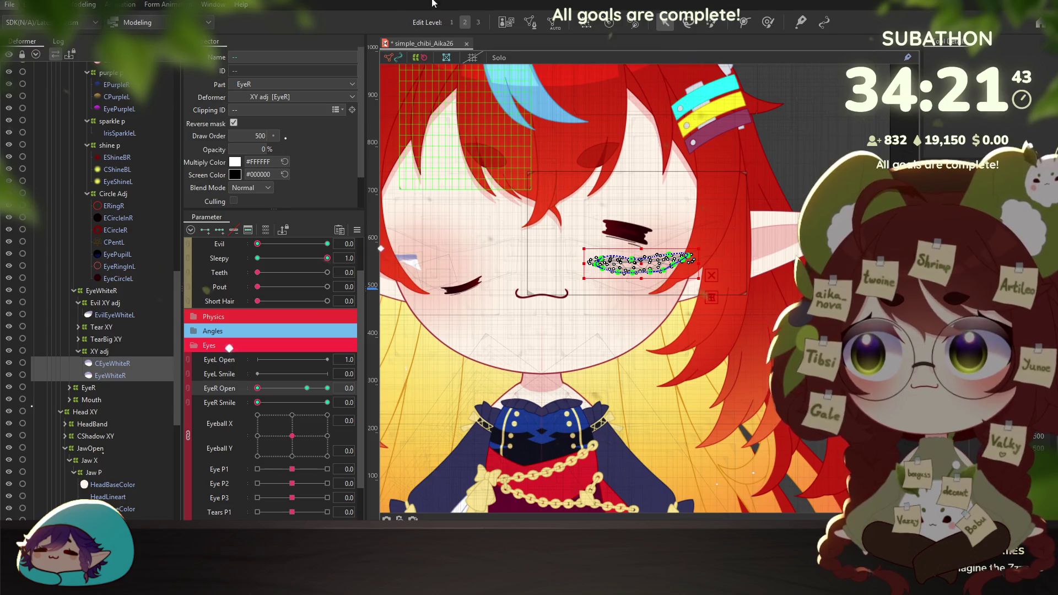
key("Up")
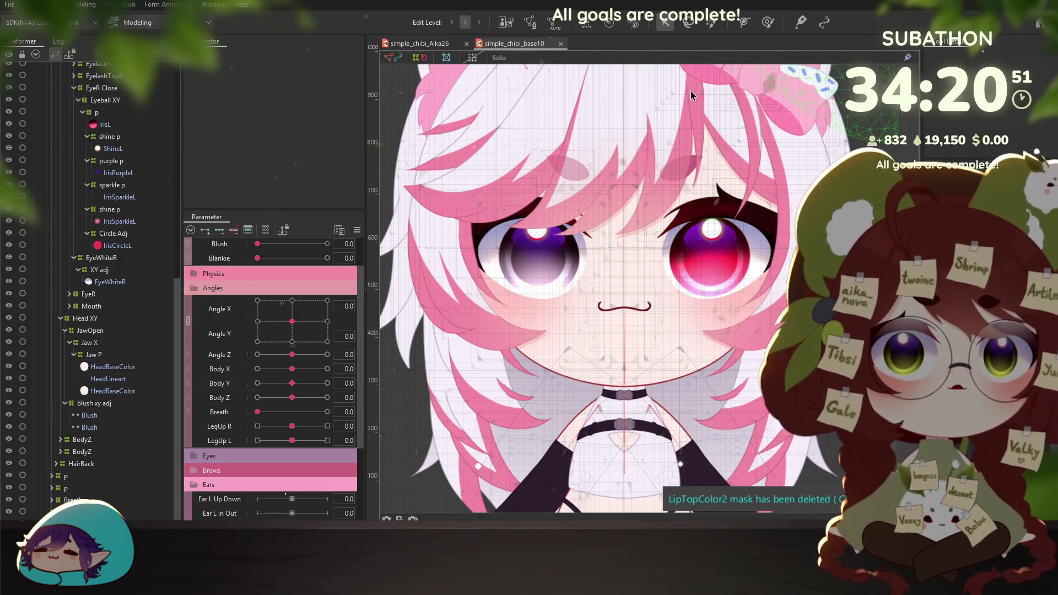
left_click(560, 43)
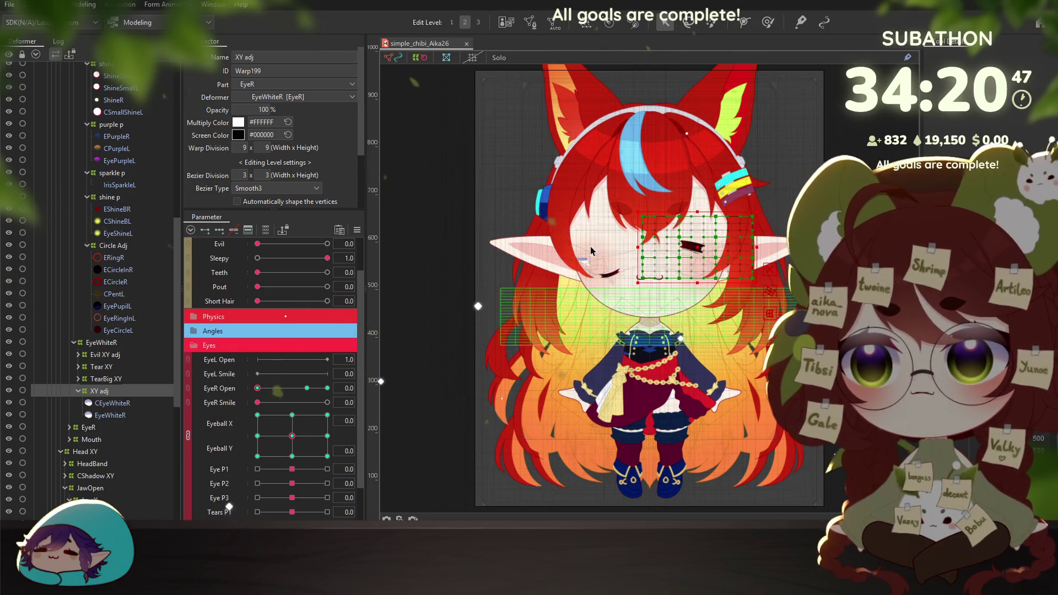
Set Sleepy to 0, try the Teeth slider, and push the Pout toggle to 1.0
scroll(754, 216, "up", 3)
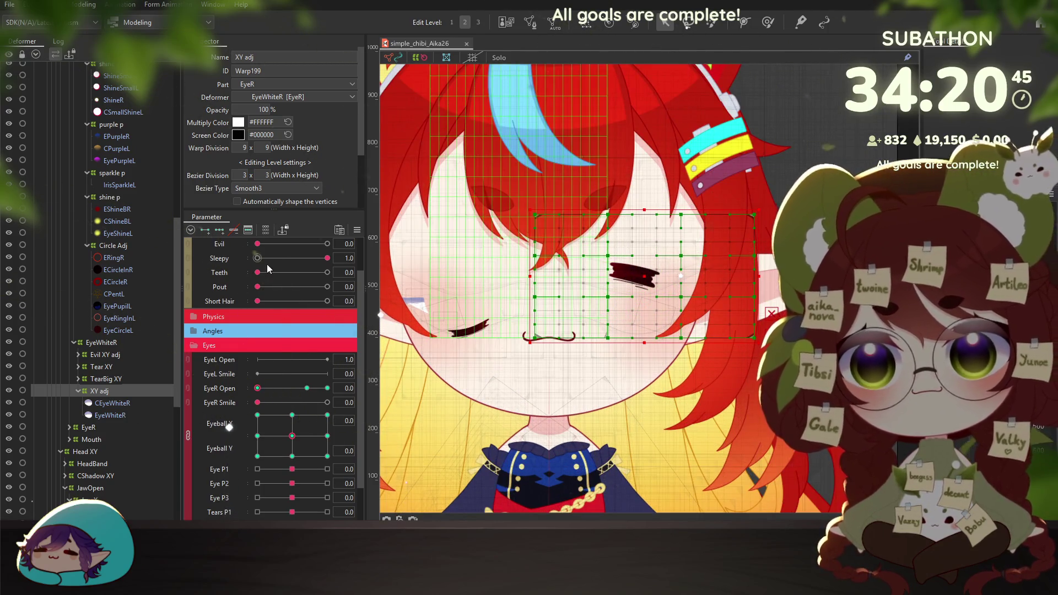
left_click(257, 258)
left_click_drag(256, 274, 345, 276)
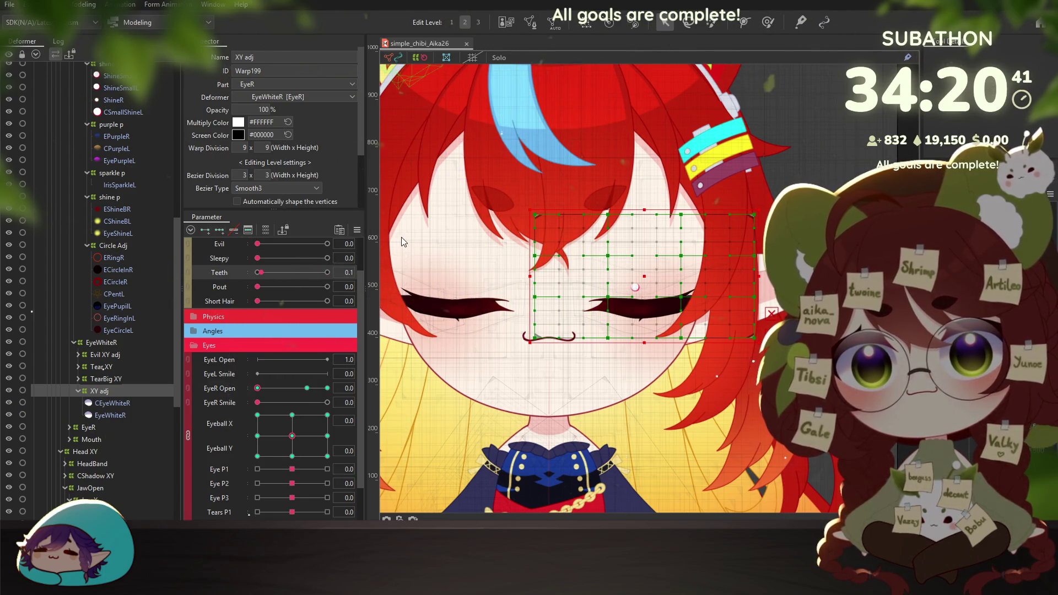
scroll(281, 281, "up", 2)
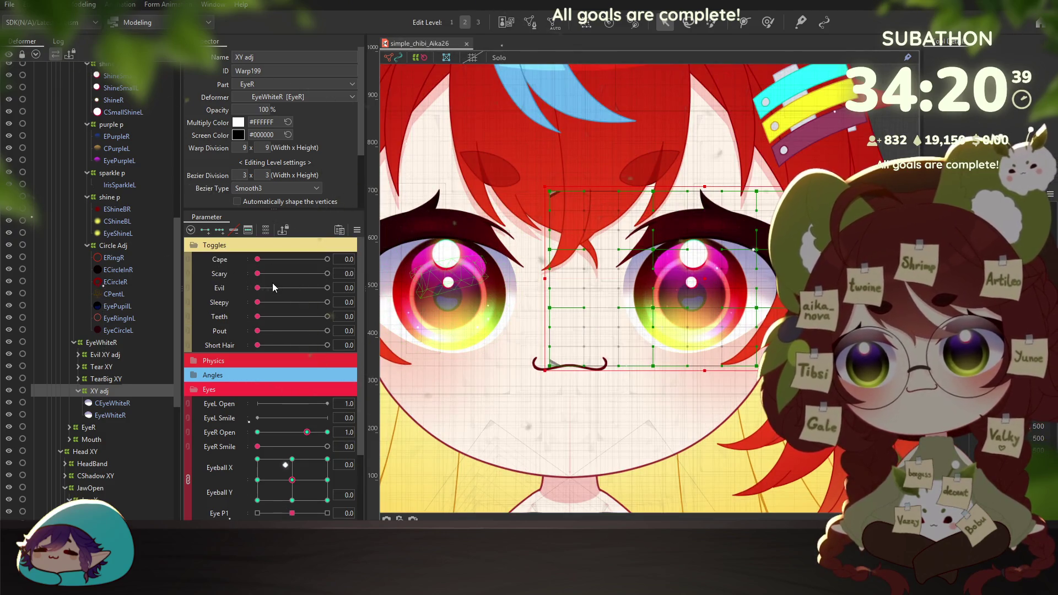
left_click_drag(250, 328, 340, 331)
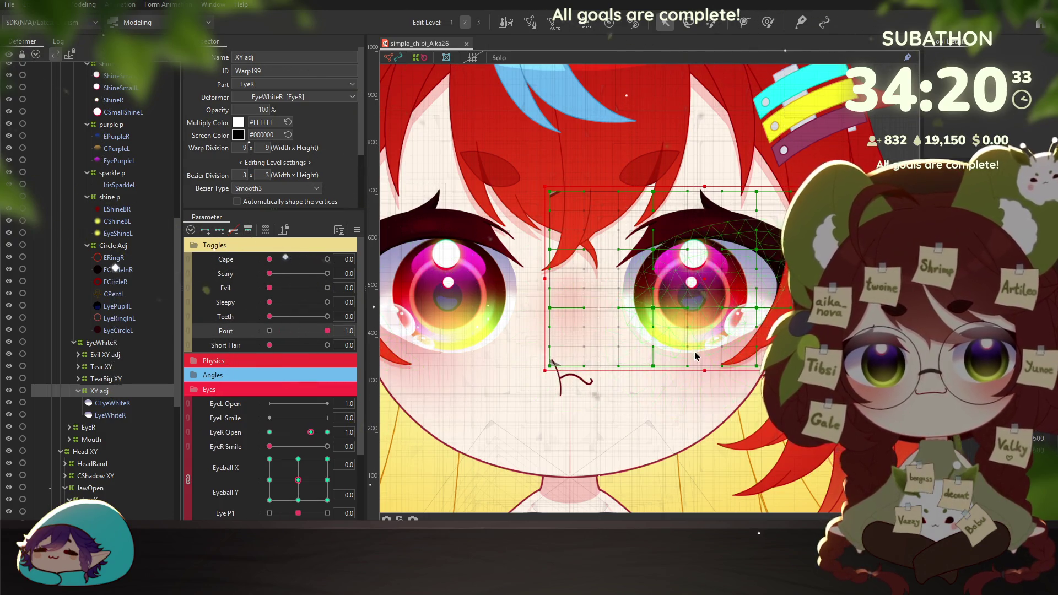
scroll(716, 373, "down", 3)
scroll(673, 326, "up", 1)
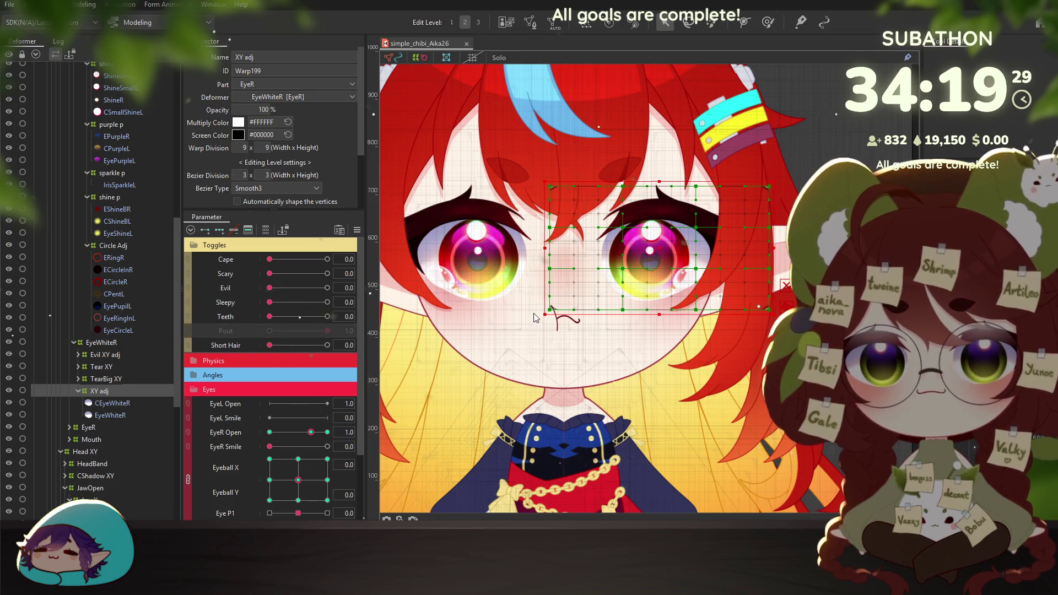
Select the PoutTearBigR tear mesh and its xy adj deformer, centring it in view
left_click(440, 276)
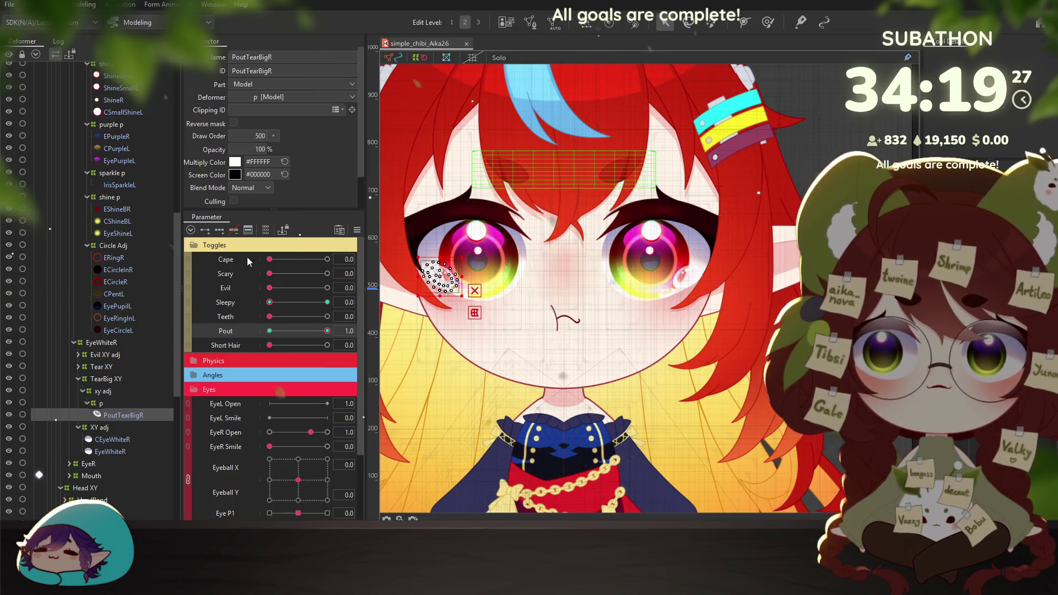
left_click(104, 392)
left_click_drag(429, 261, 494, 254)
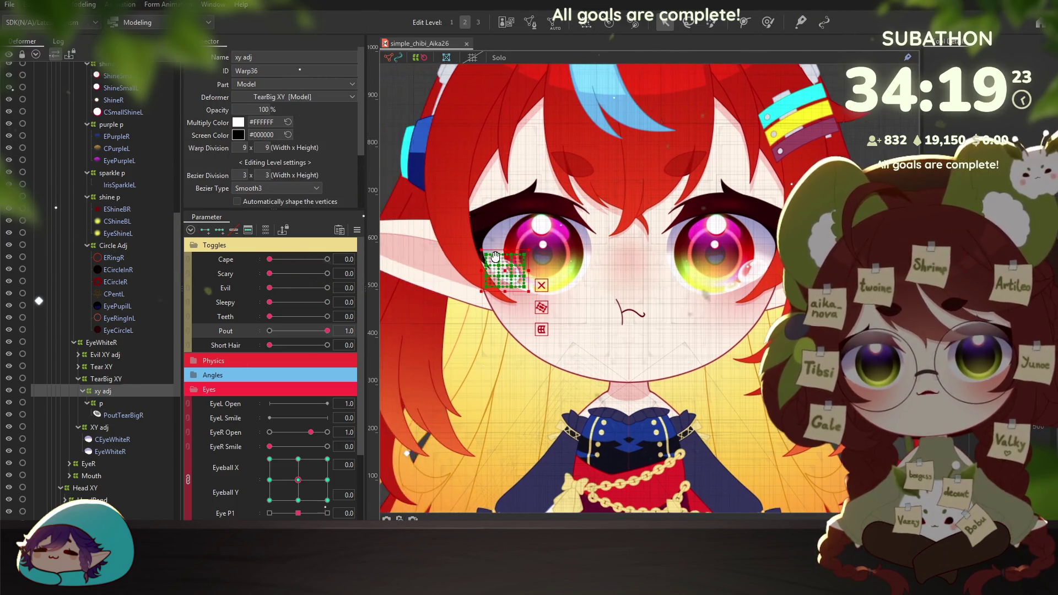
scroll(494, 254, "up", 3)
Select the Tear XY and TearBig XY deformers together in the Deformer palette
left_click(114, 378)
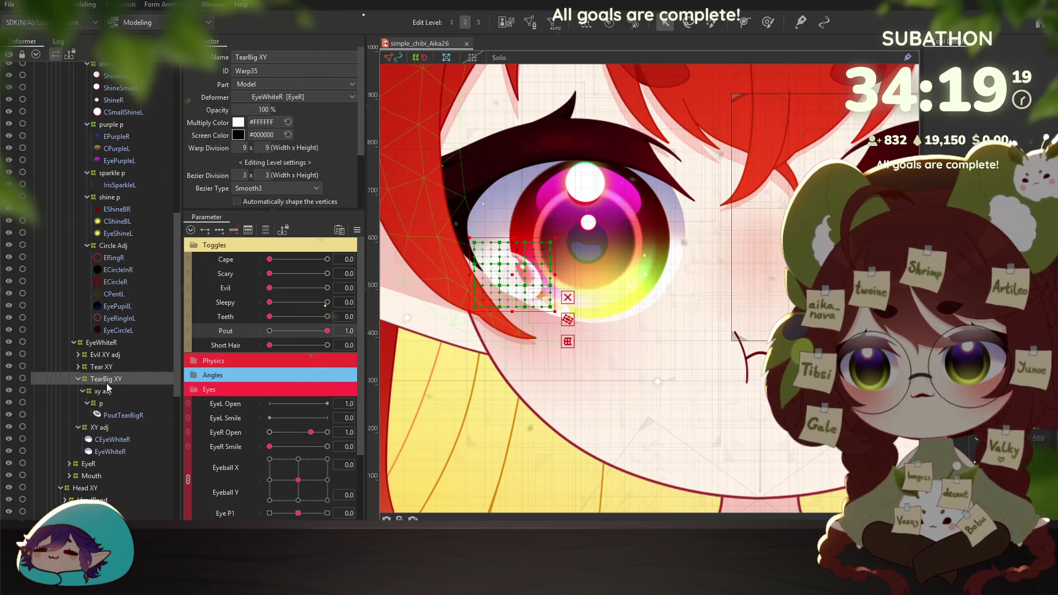
left_click(104, 368)
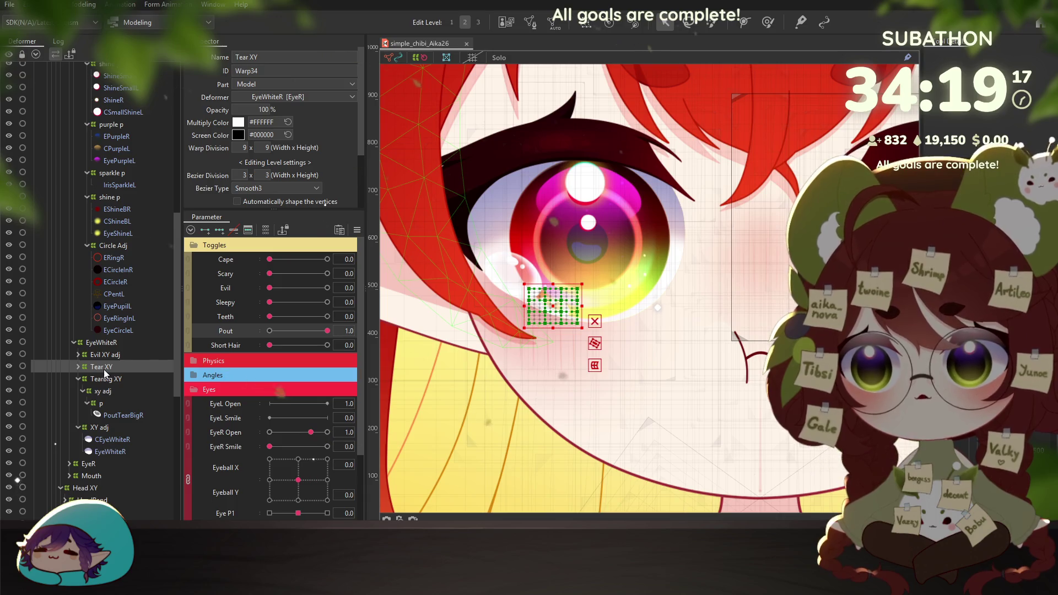
double_click(124, 368)
left_click(113, 452)
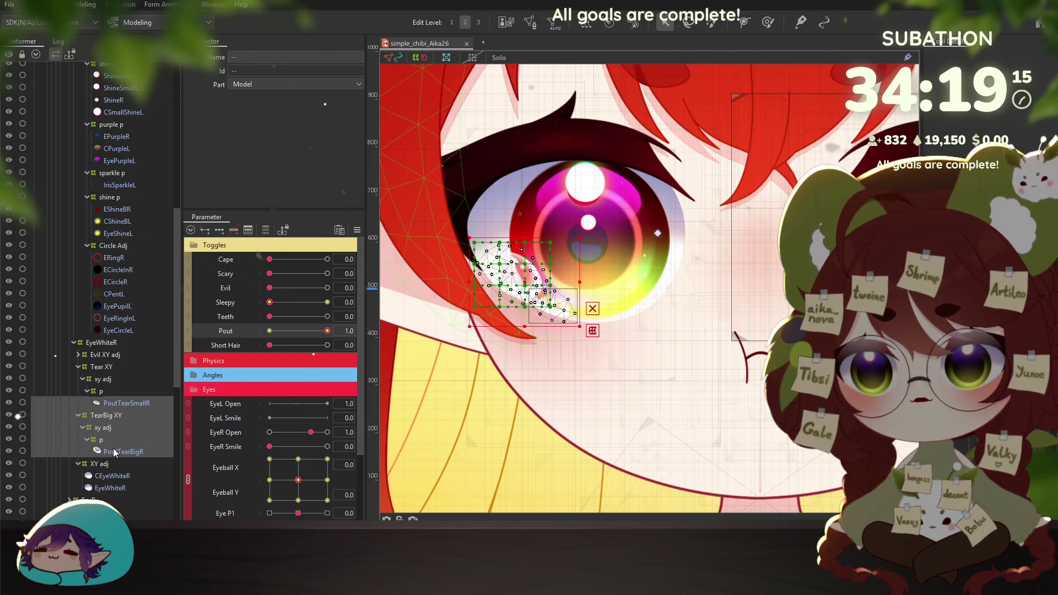
left_click(105, 368)
left_click(114, 452, "shift")
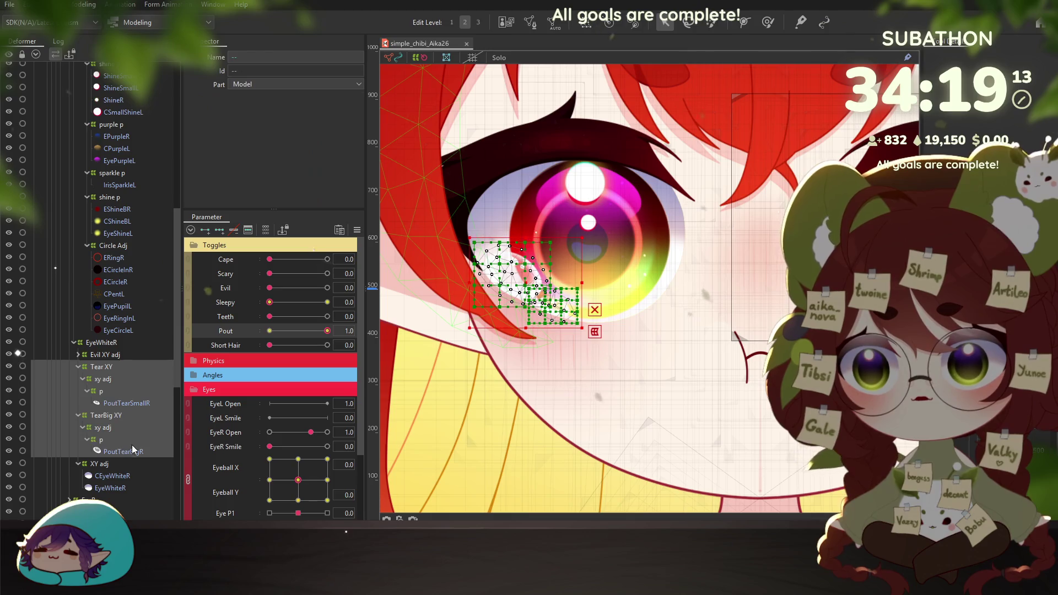
scroll(567, 312, "down", 3)
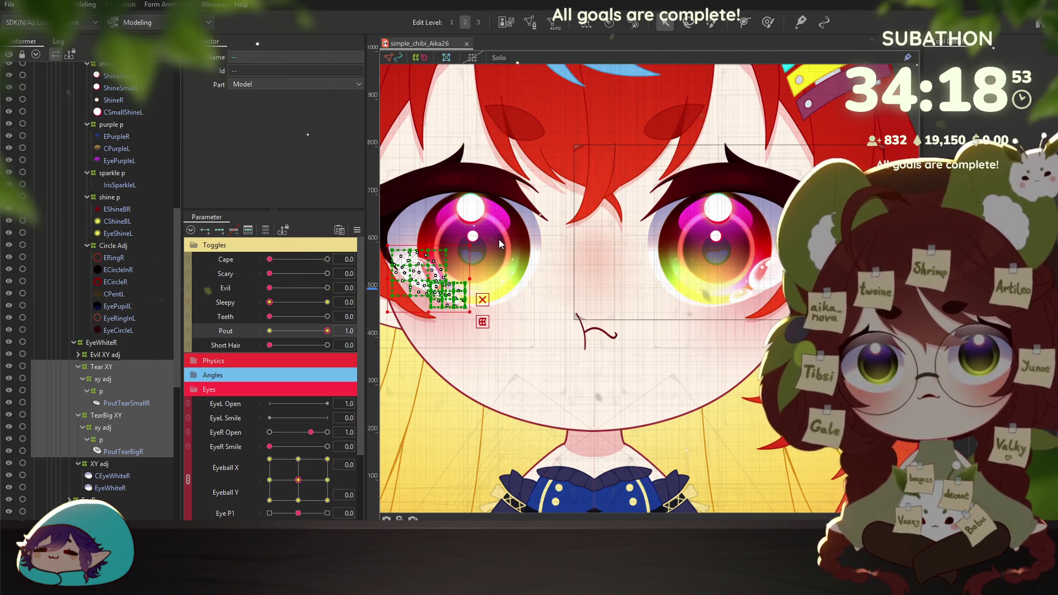
scroll(500, 371, "down", 2)
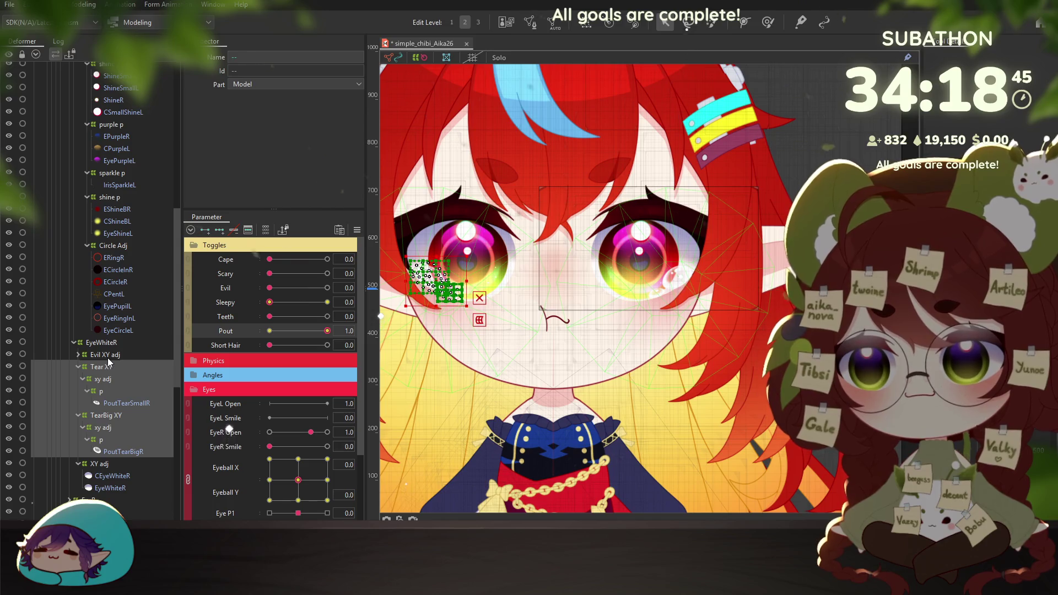
Select Tear XY plus TearBig XY and wrap them in a new TearR warp deformer
left_click(108, 344)
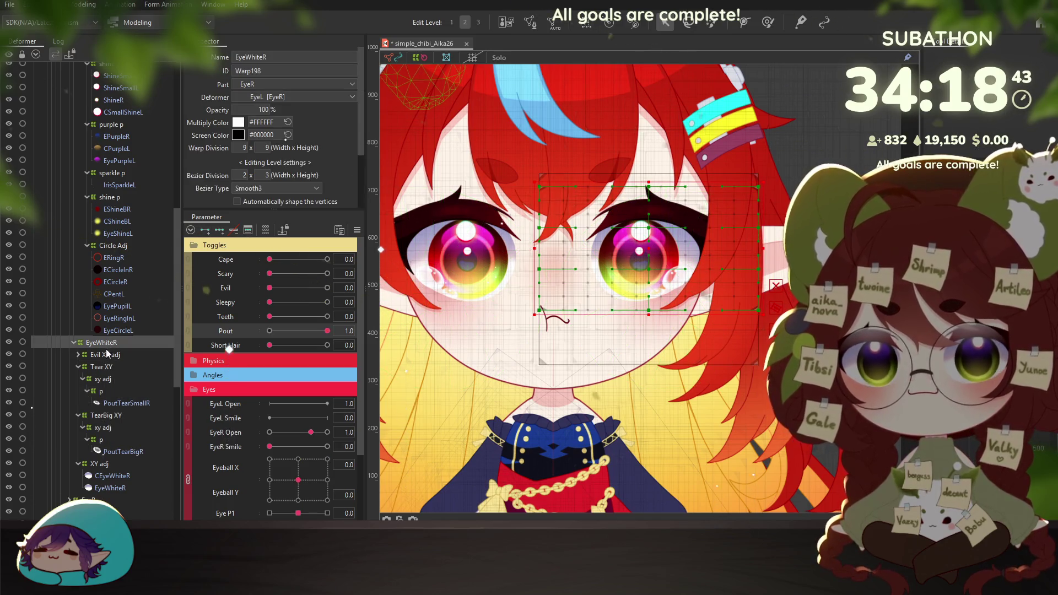
left_click(103, 367)
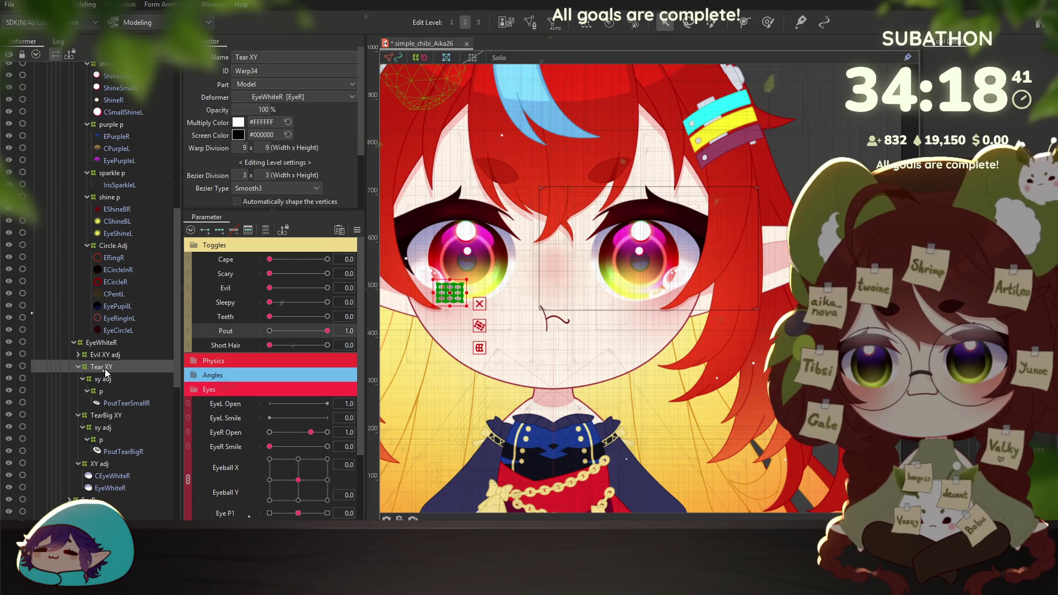
left_click(104, 343)
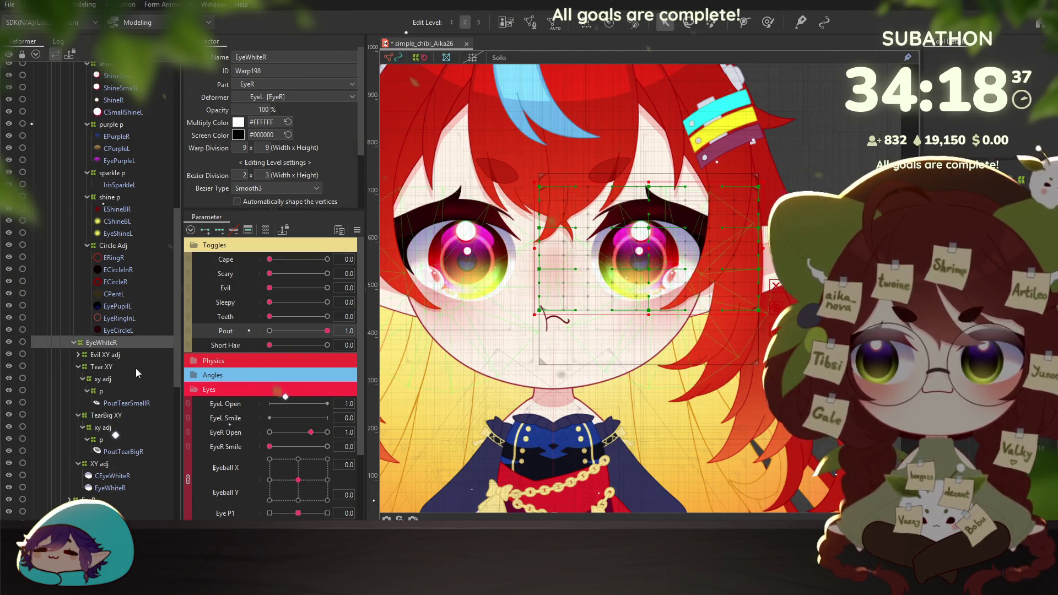
left_click(115, 403)
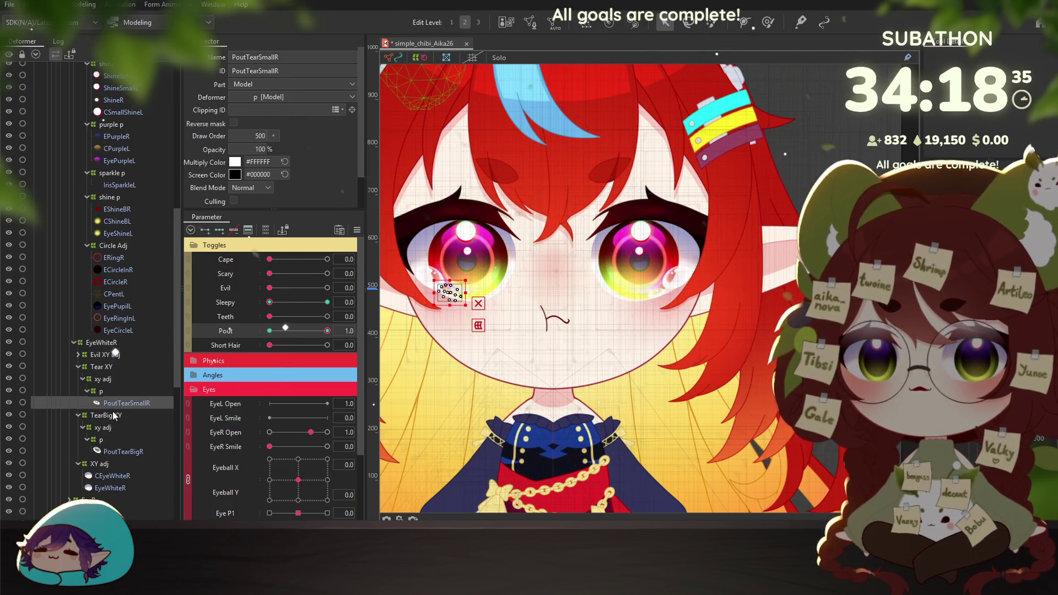
left_click(109, 368)
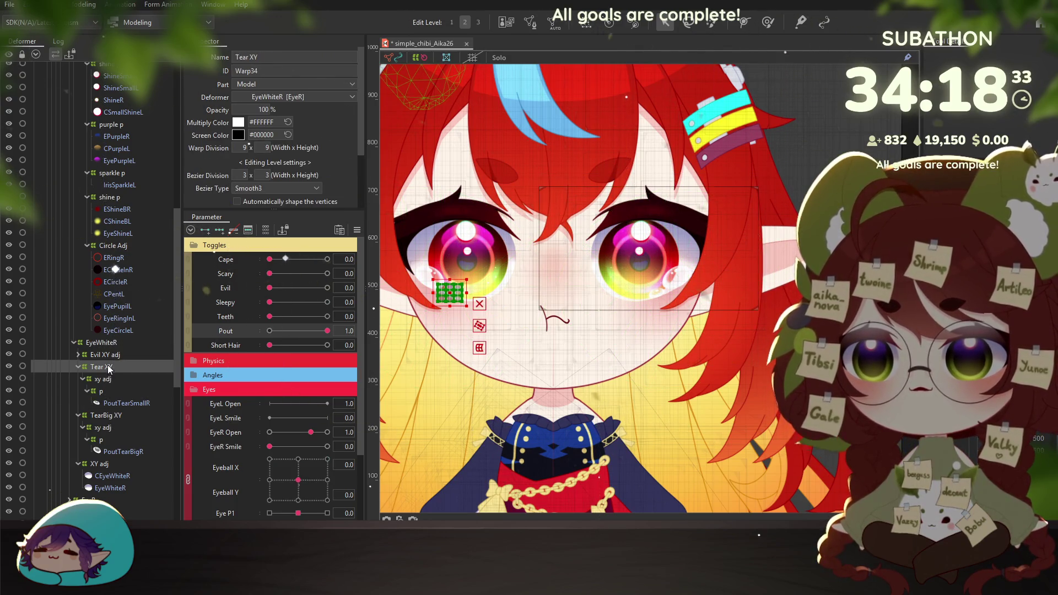
left_click(110, 452, "shift")
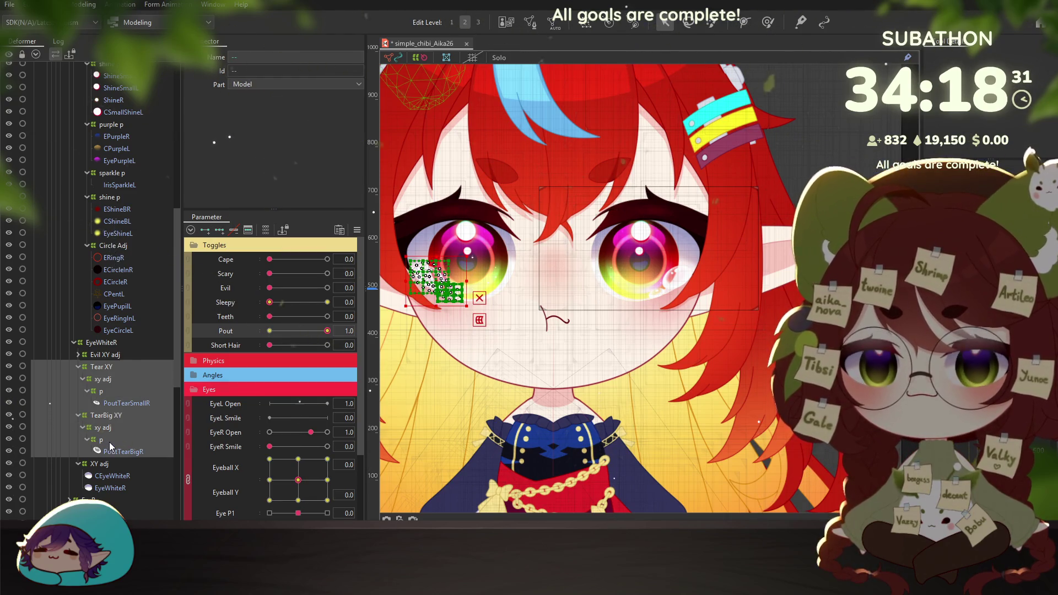
left_click(108, 368)
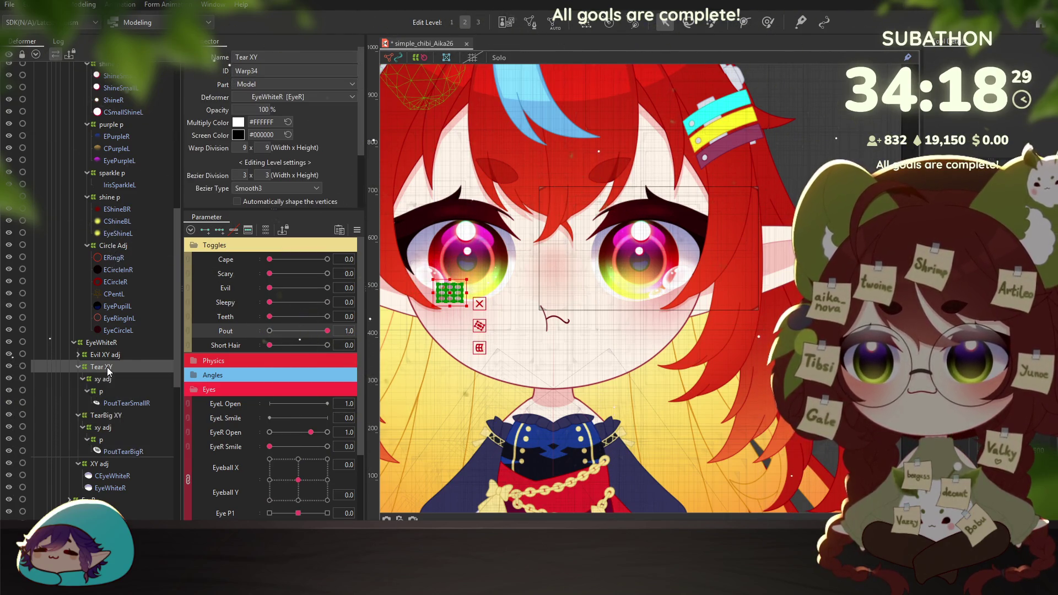
left_click(112, 448, "shift")
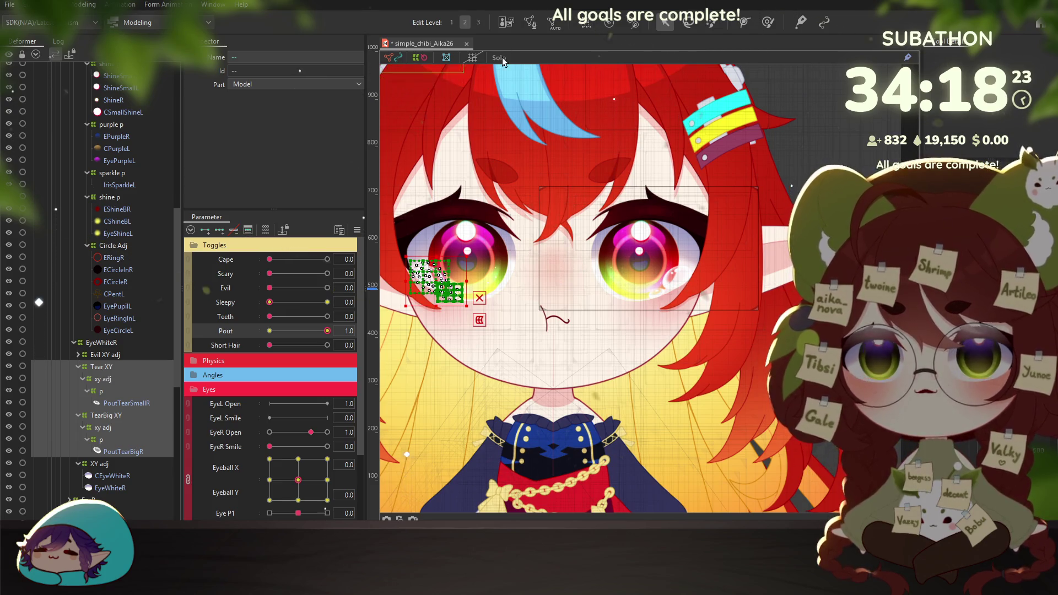
left_click(102, 367)
left_click(108, 418, "ctrl")
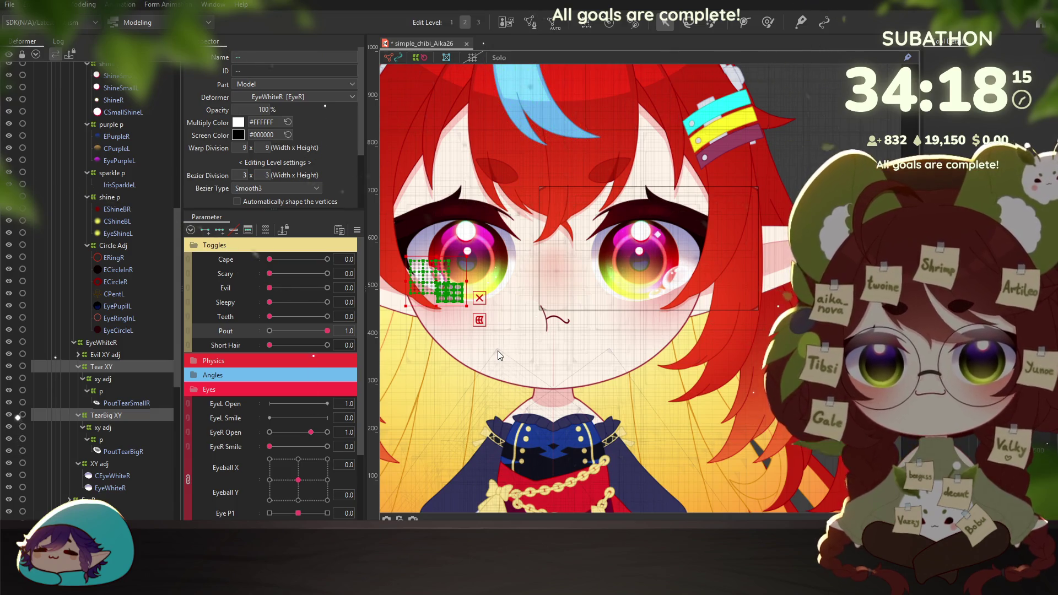
key("Return")
left_click(100, 367)
double_click(106, 368)
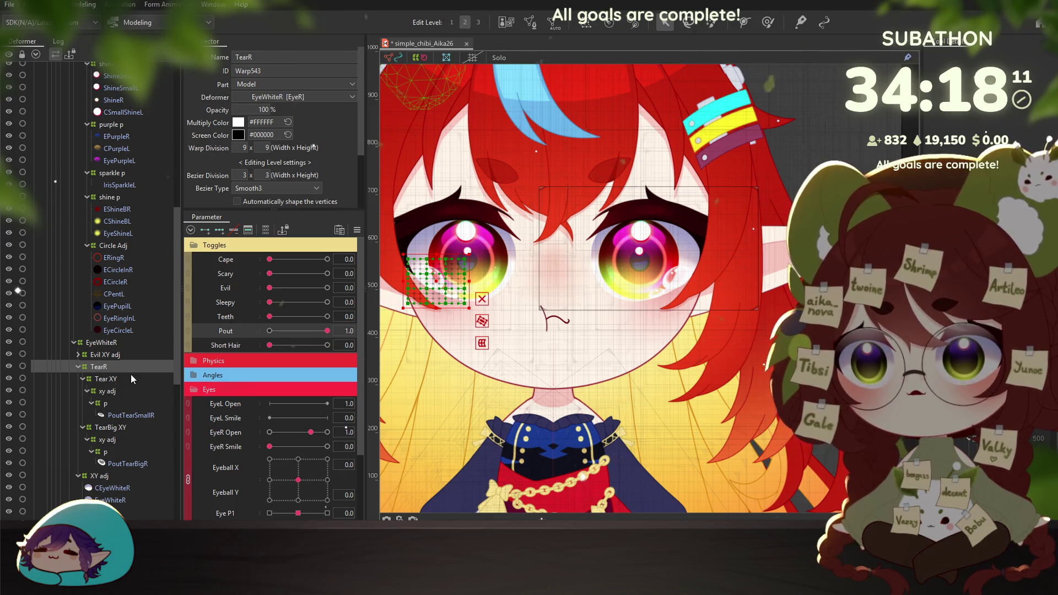
key("ctrl+v")
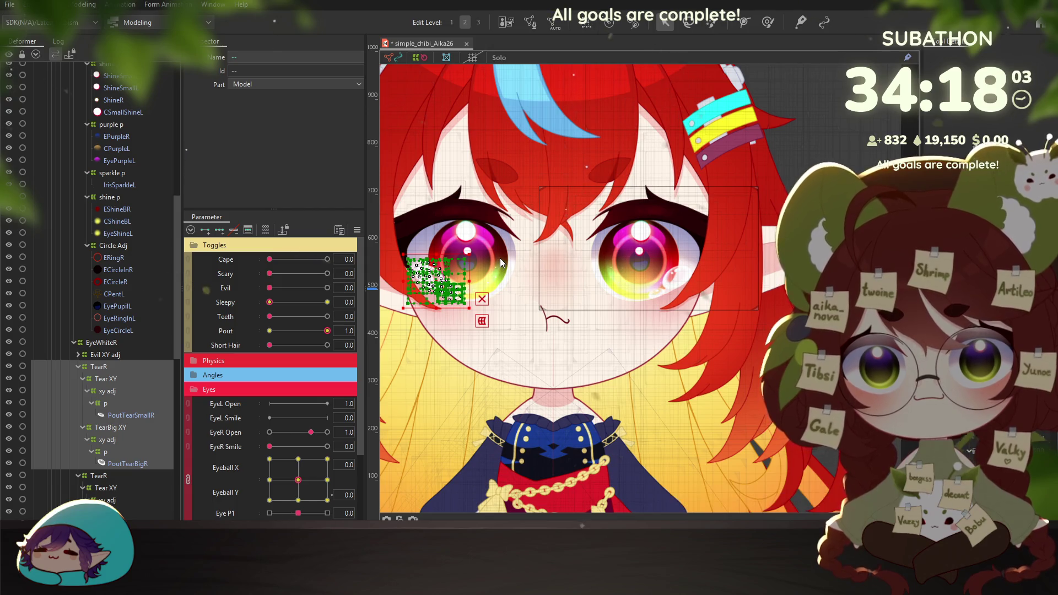
left_click(500, 368)
left_click(495, 365)
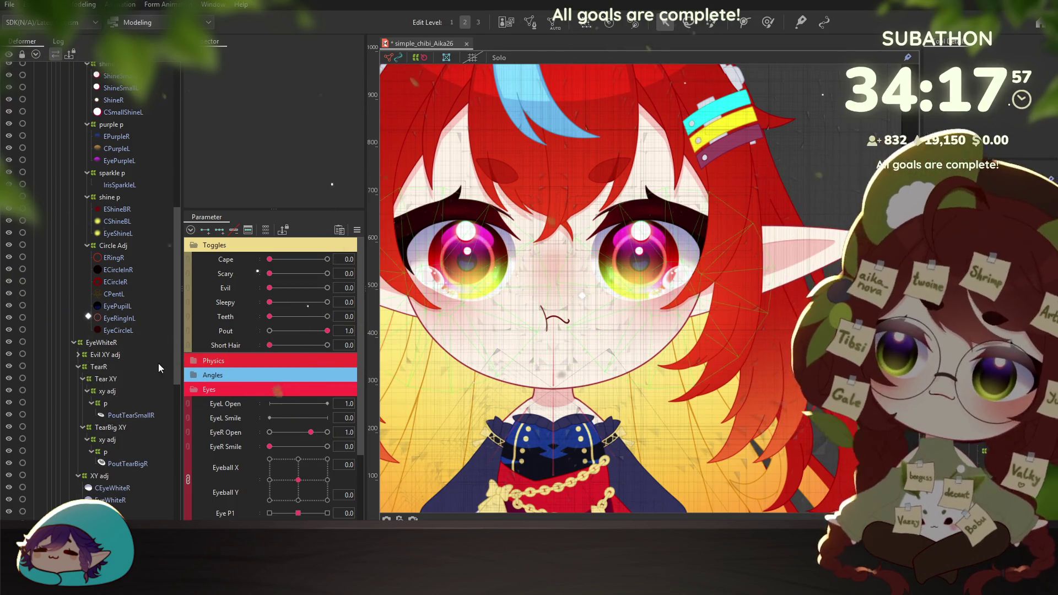
left_click(109, 378)
scroll(122, 384, "down", 1)
scroll(121, 385, "down", 1)
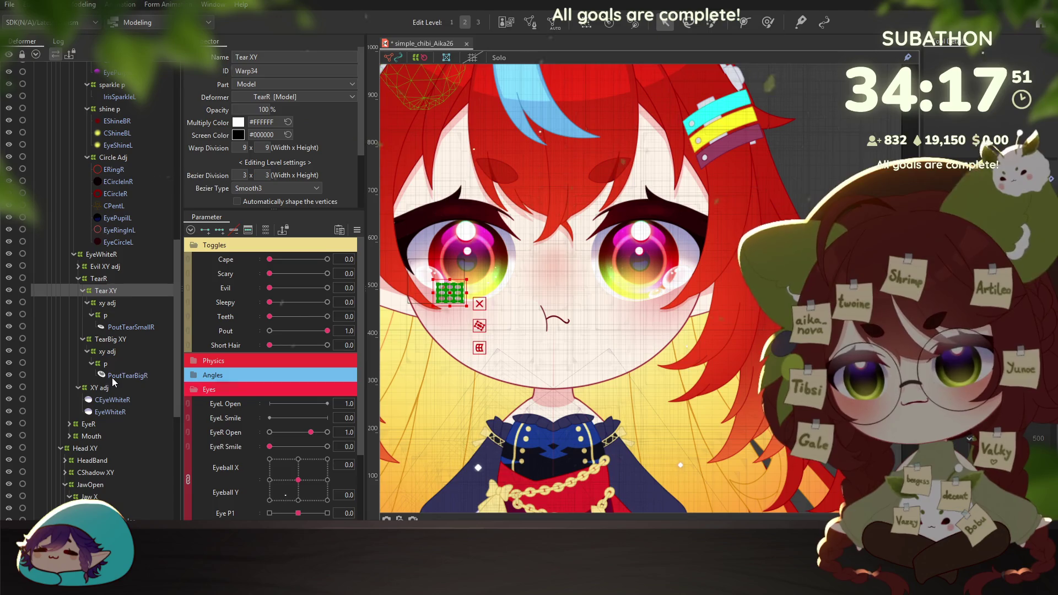
left_click(85, 448)
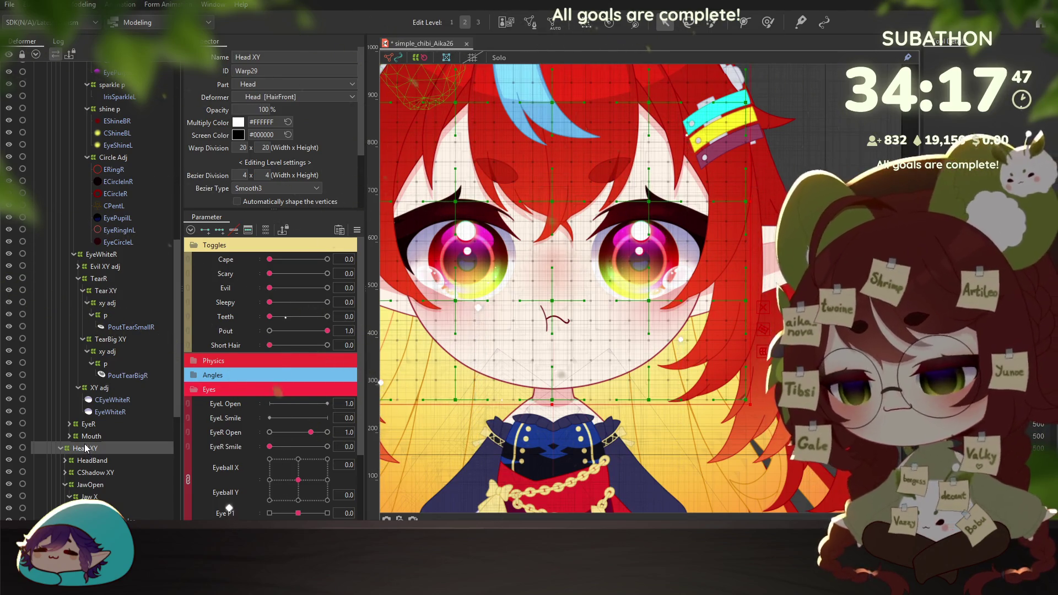
Move the Breathe deformer under EyeWhiteR, below Evil XY adj
scroll(108, 430, "up", 3)
scroll(108, 430, "up", 3)
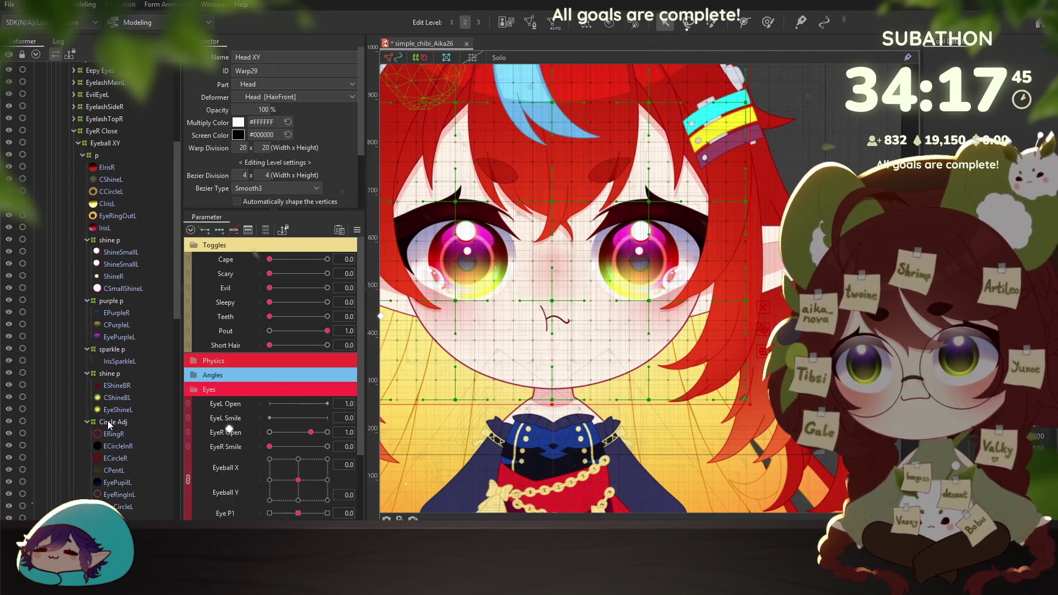
scroll(96, 276, "up", 3)
scroll(87, 168, "up", 2)
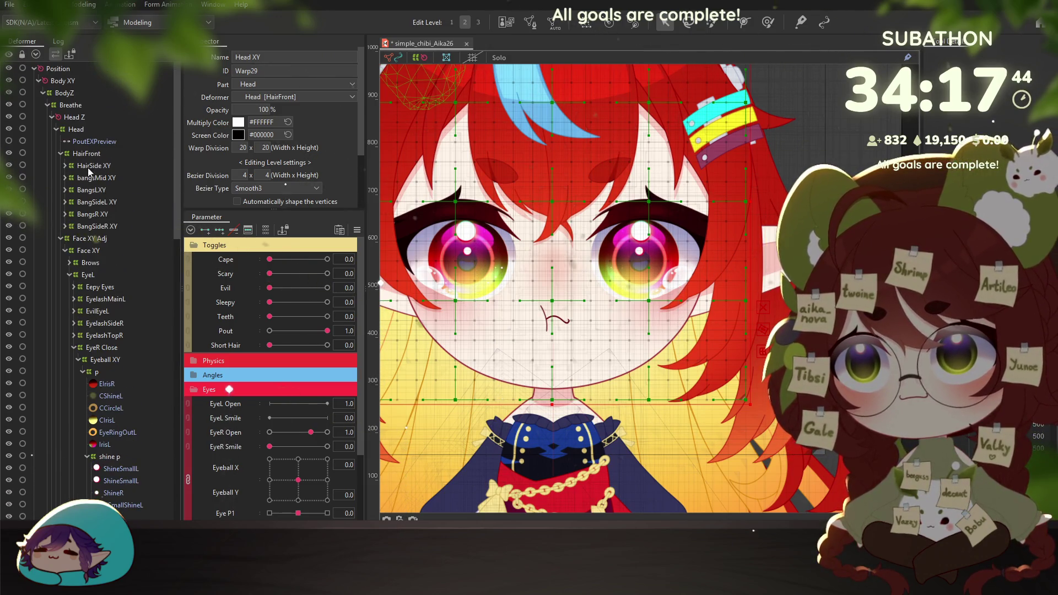
left_click(75, 108)
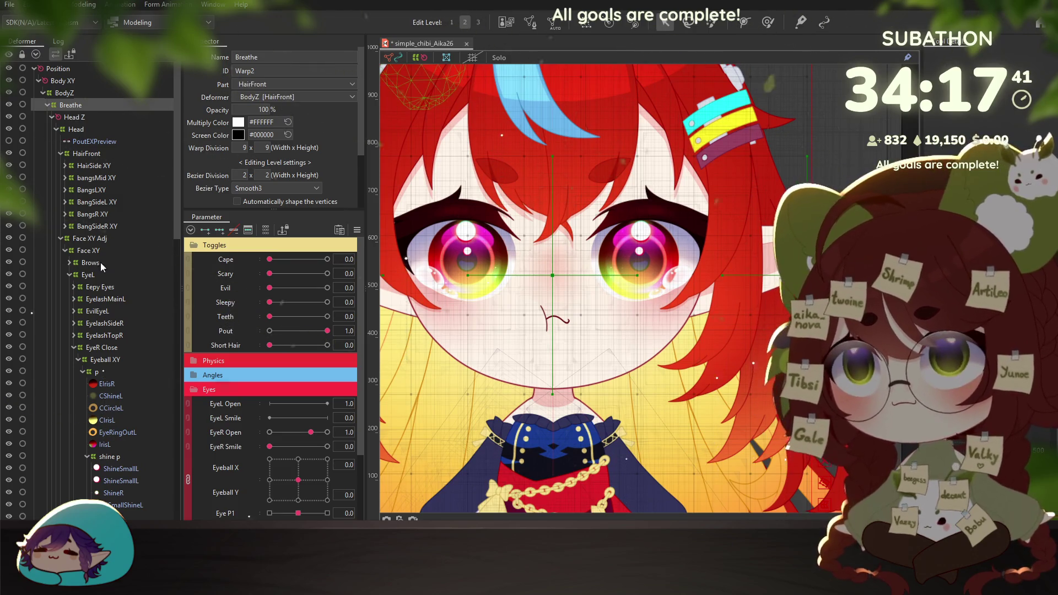
scroll(98, 252, "down", 5)
scroll(115, 356, "down", 5)
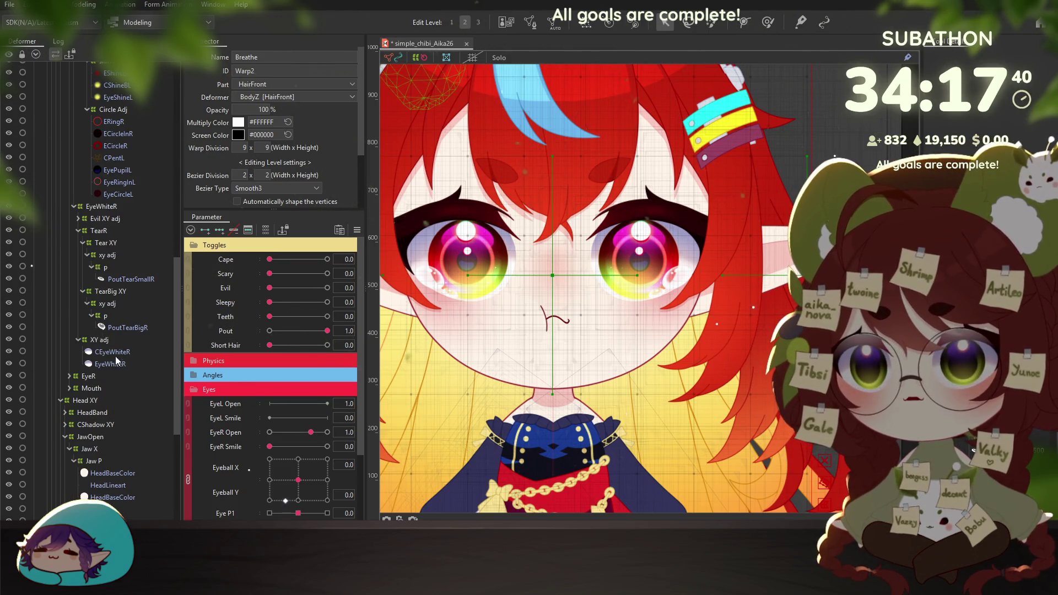
left_click(104, 232)
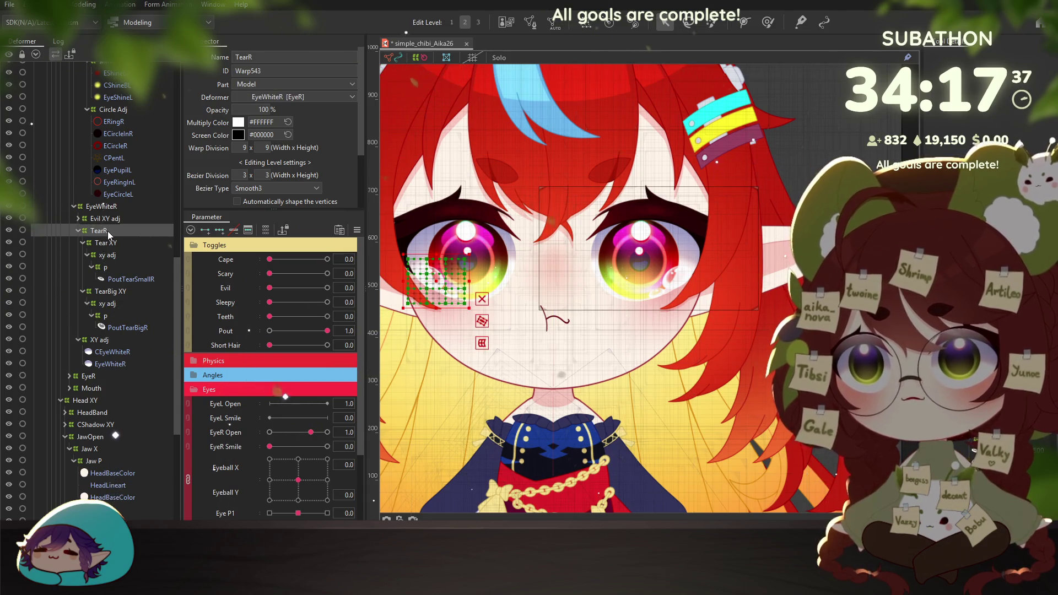
scroll(110, 331, "down", 3)
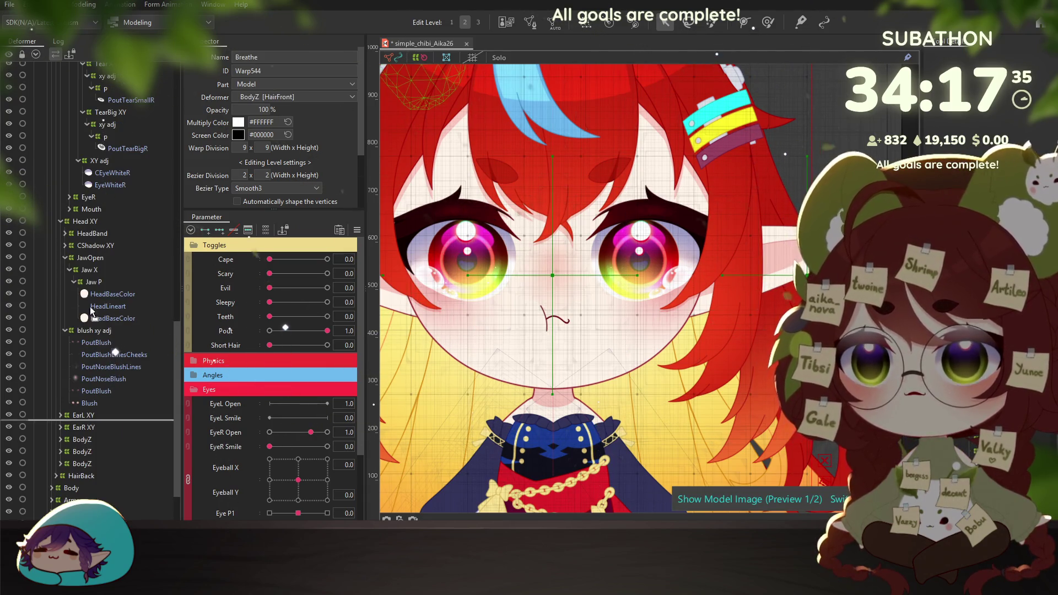
scroll(113, 248, "up", 2)
left_click_drag(110, 201, 102, 137)
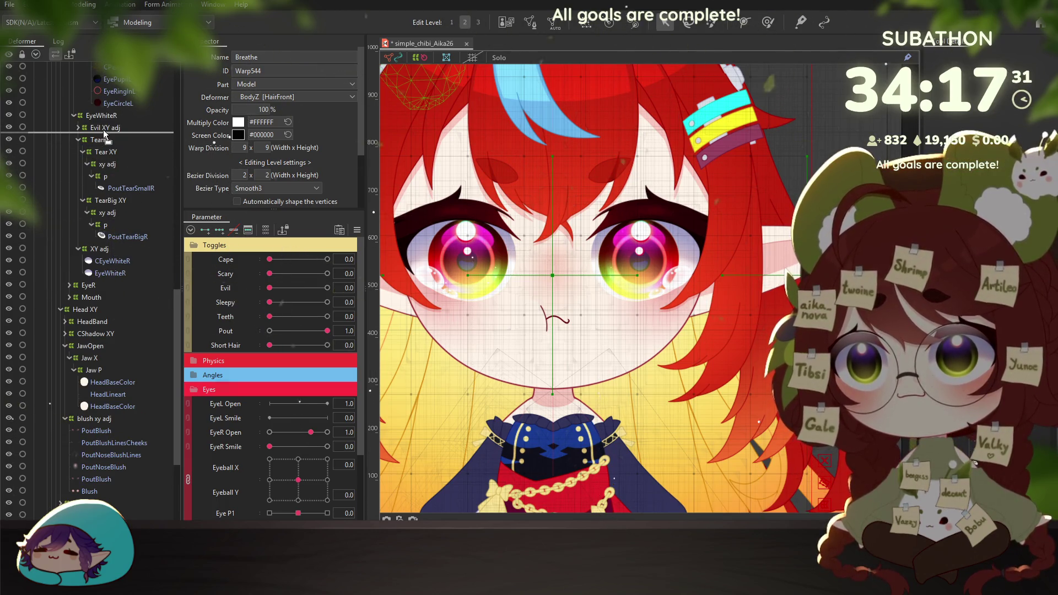
left_click_drag(104, 135, 101, 117)
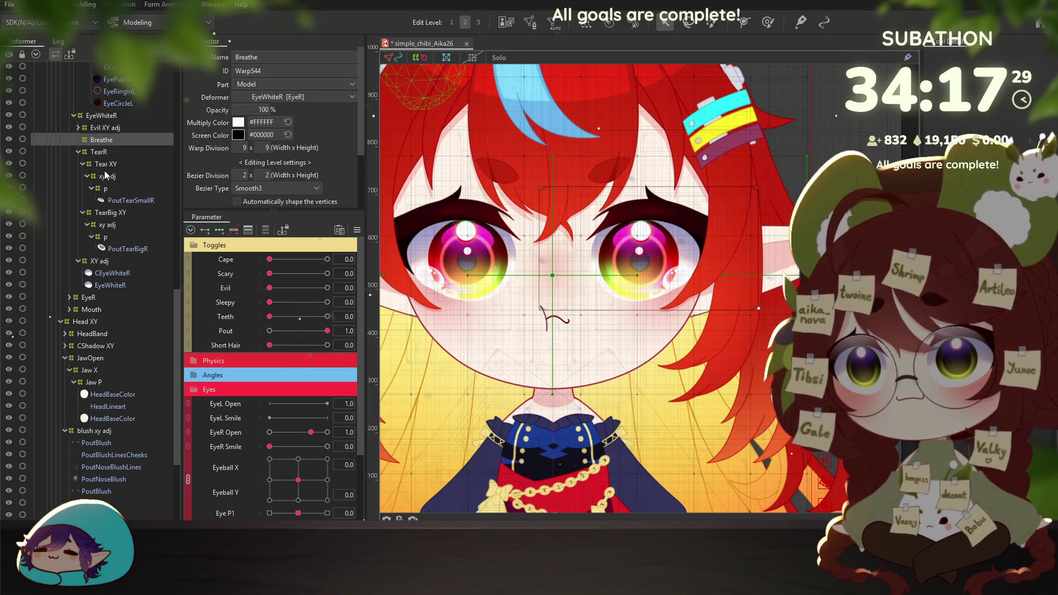
Nest TearR inside Breathe and select Breathe with its whole subtree
left_click(102, 154)
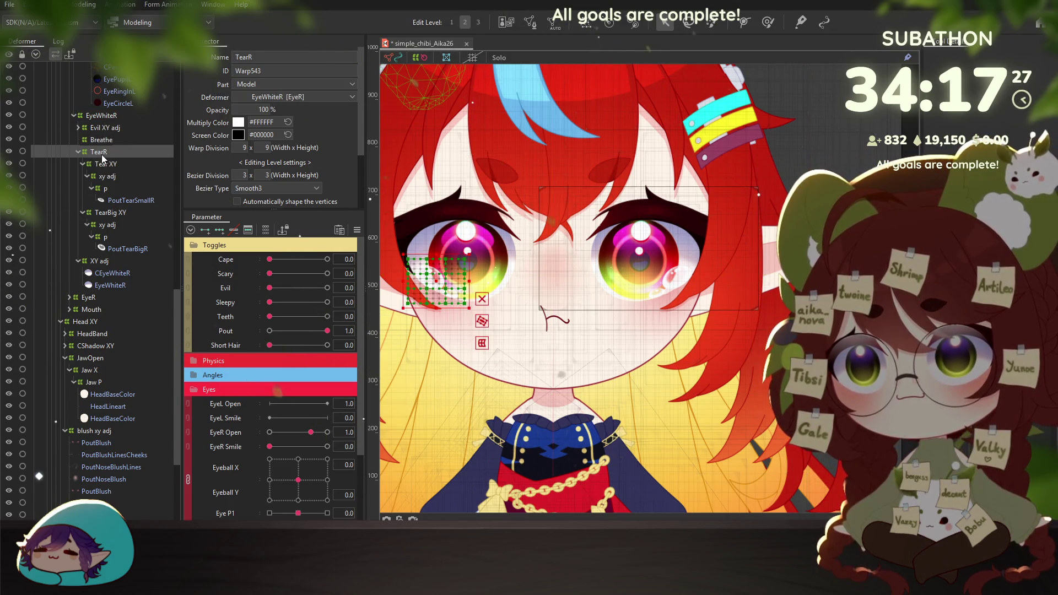
left_click_drag(103, 153, 102, 140)
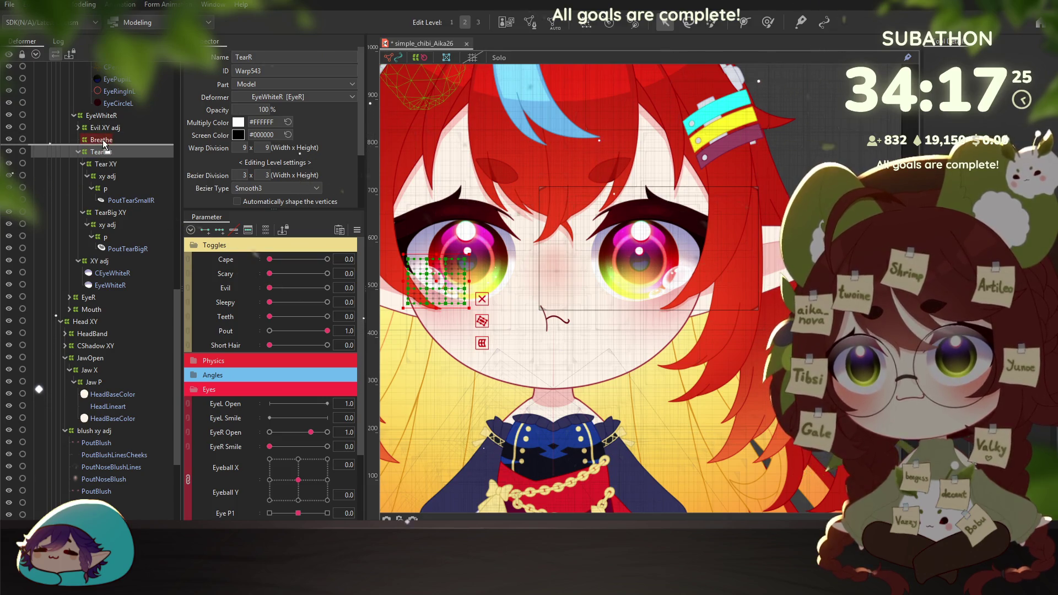
double_click(101, 140)
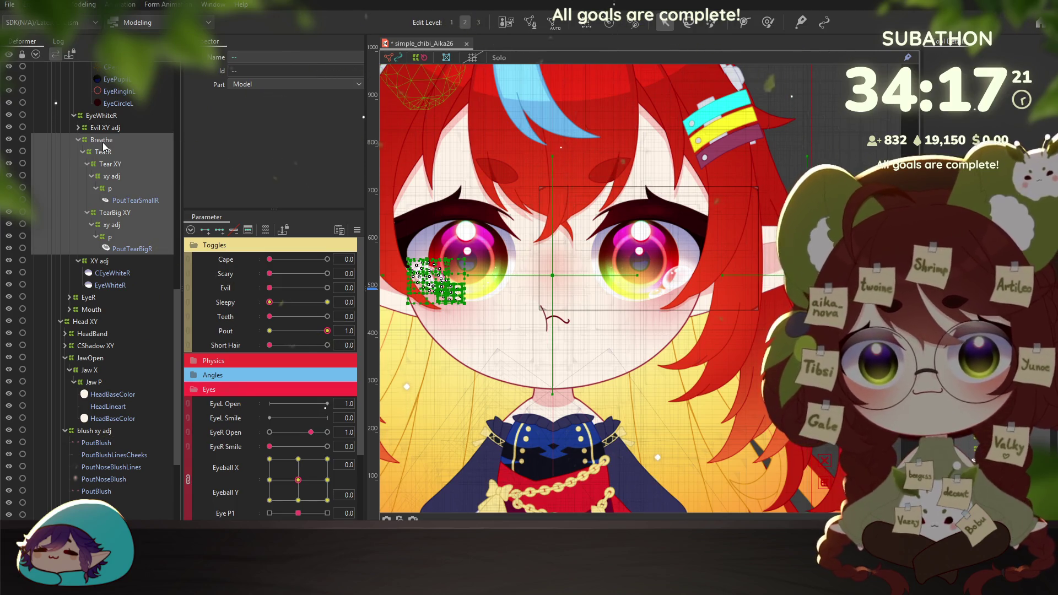
Duplicate the Breathe tear branch with Ctrl+D, delete the copy, and reselect Breathe
key("ctrl+d")
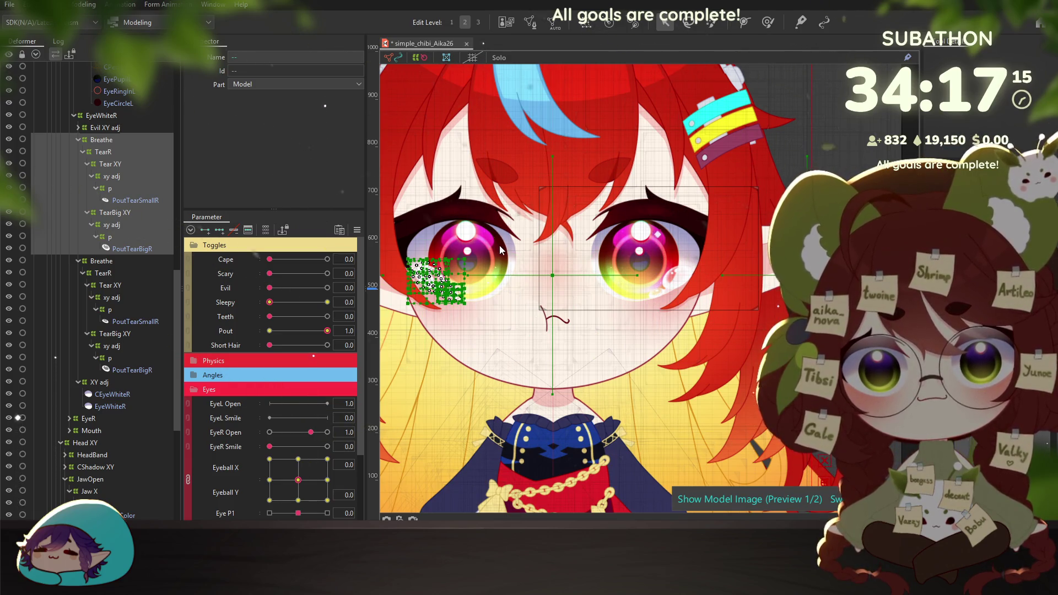
left_click(511, 375)
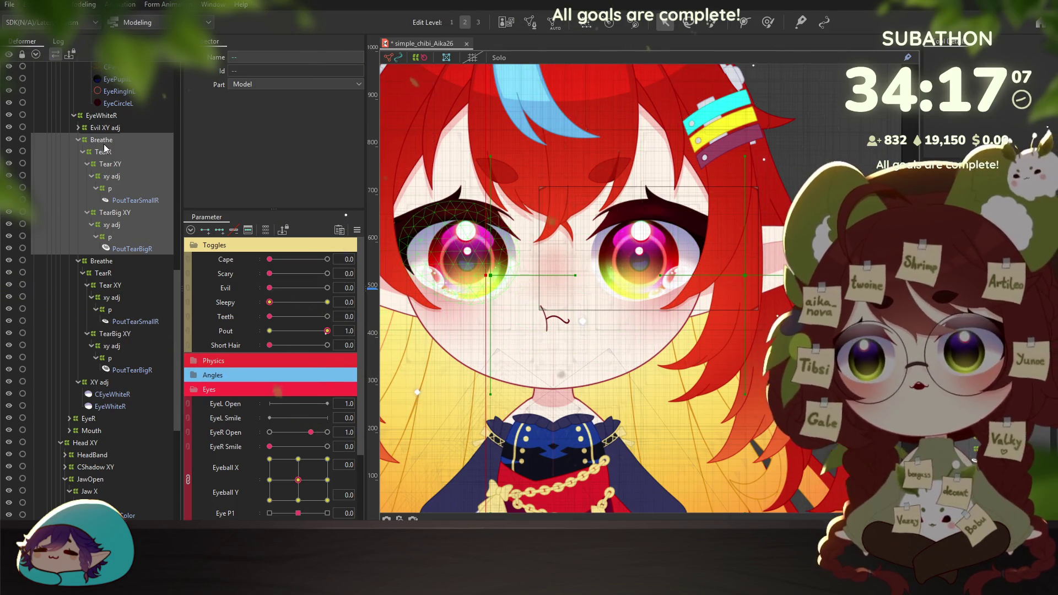
key("Delete")
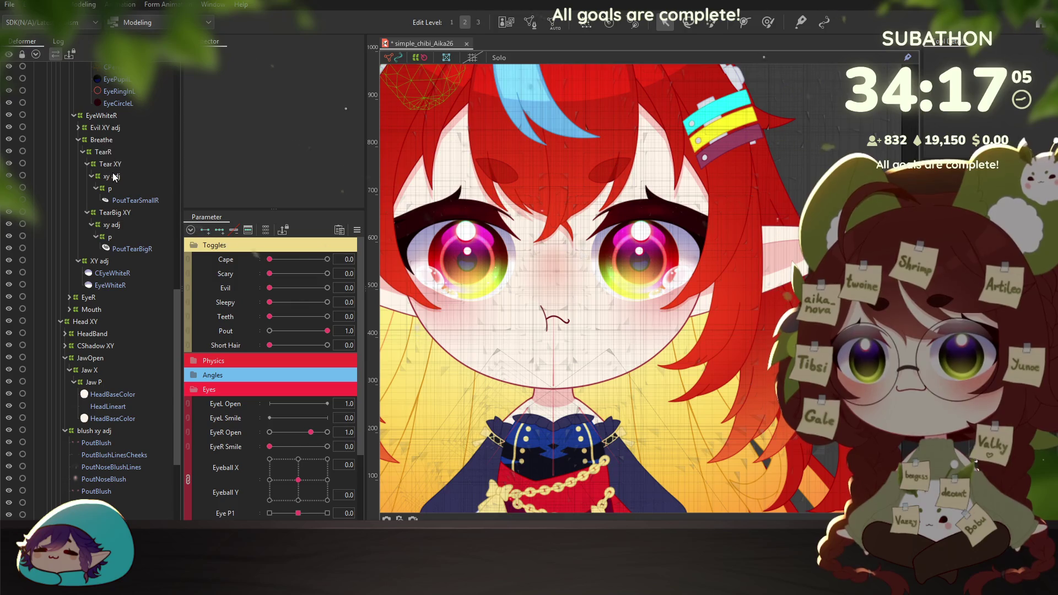
left_click(102, 140)
scroll(612, 277, "down", 3)
scroll(587, 294, "up", 2)
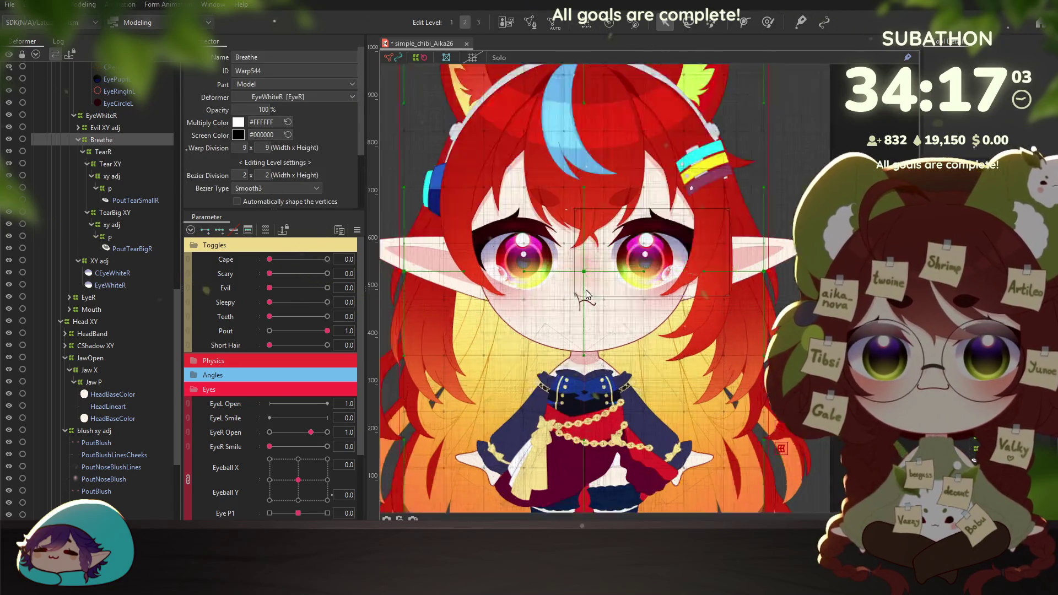
scroll(586, 294, "up", 3)
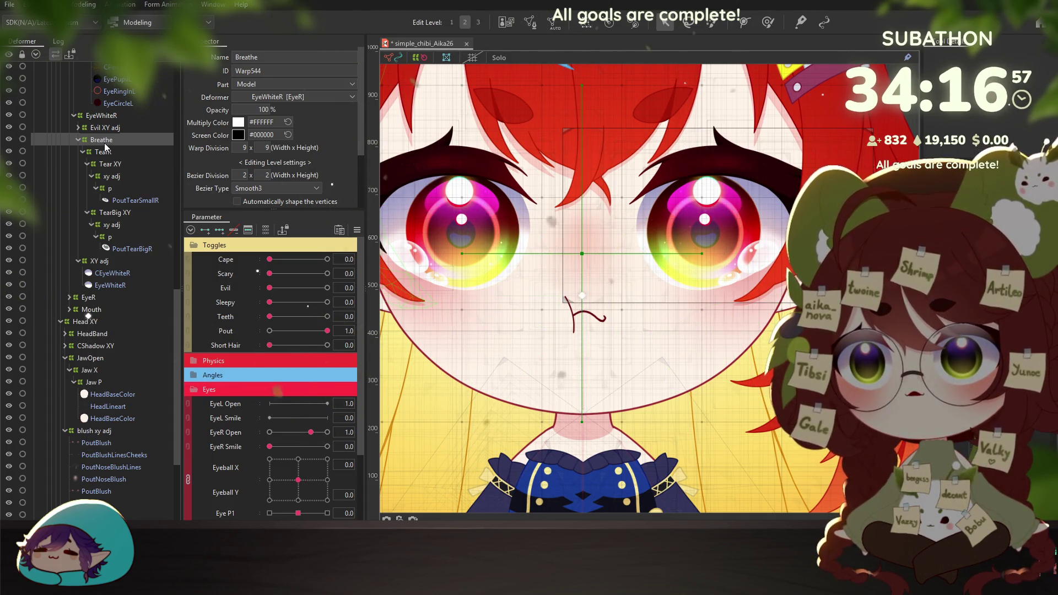
left_click(138, 155, "shift")
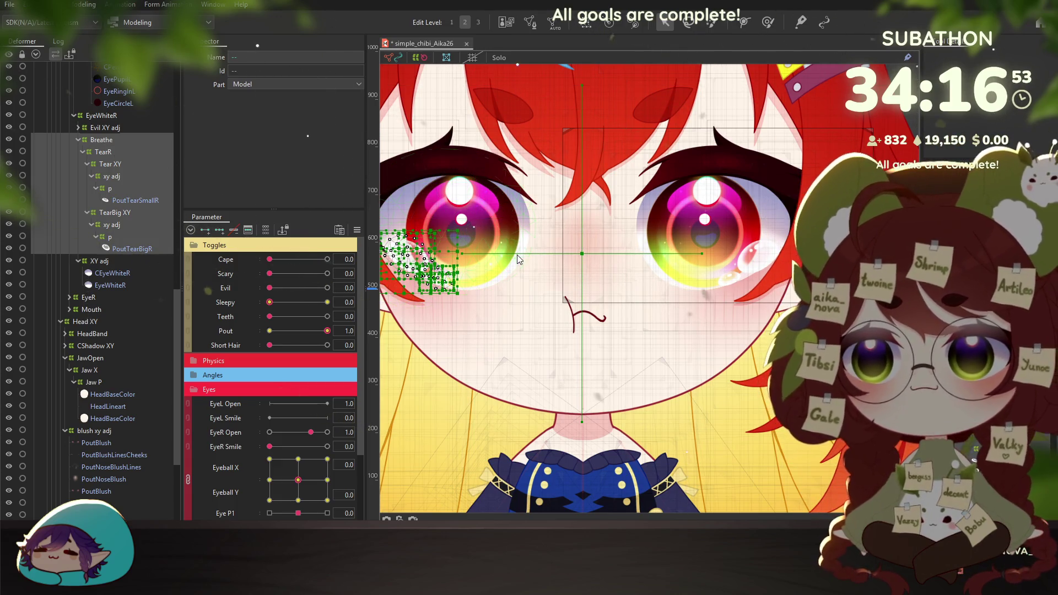
Delete the pasted duplicate Breathe branch and select the remaining Breathe with its tear children
key("ctrl+v")
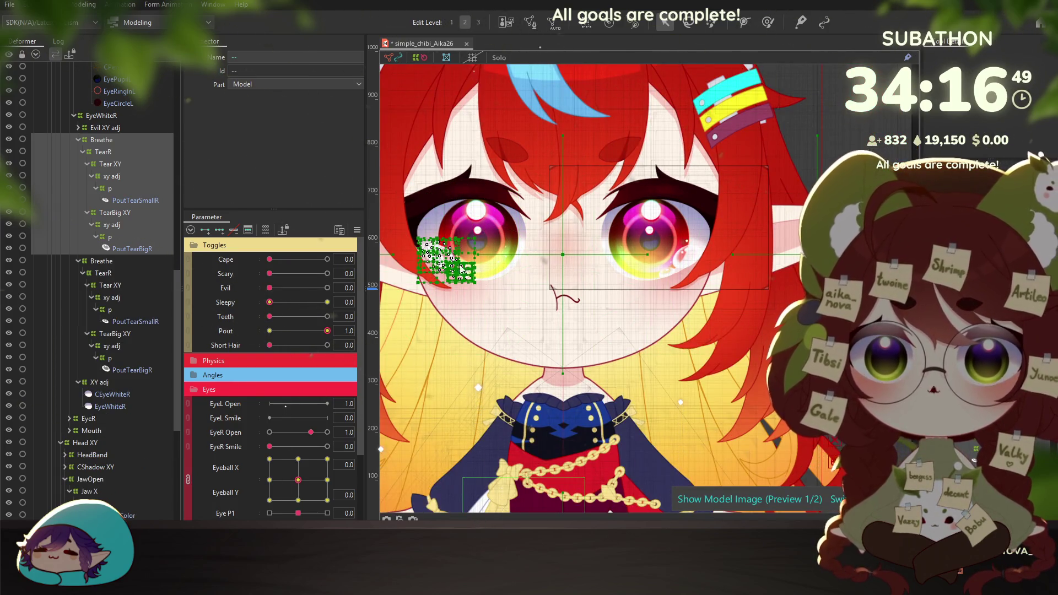
left_click(588, 409)
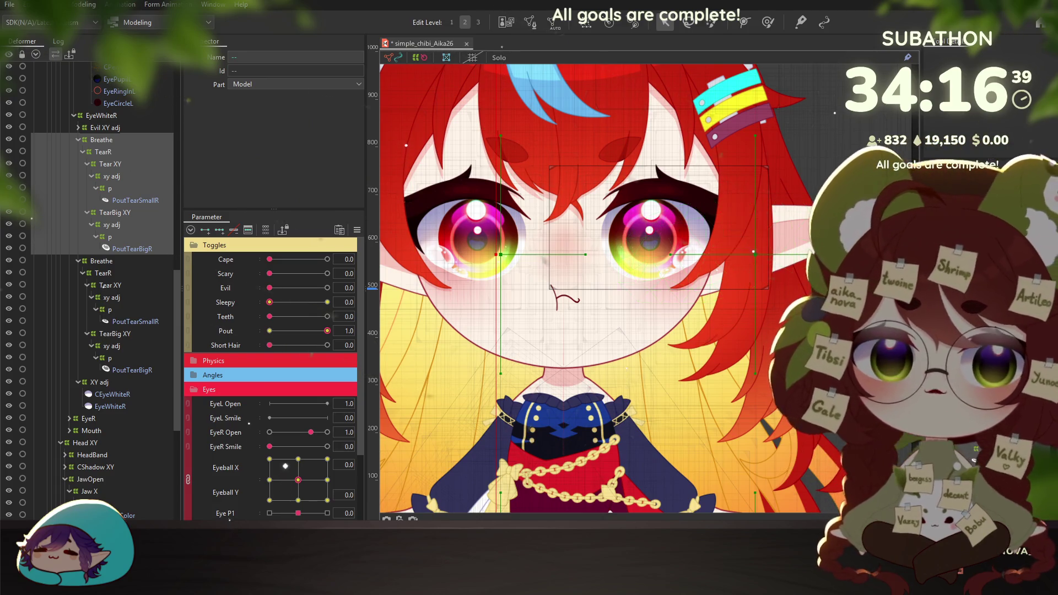
left_click(110, 142)
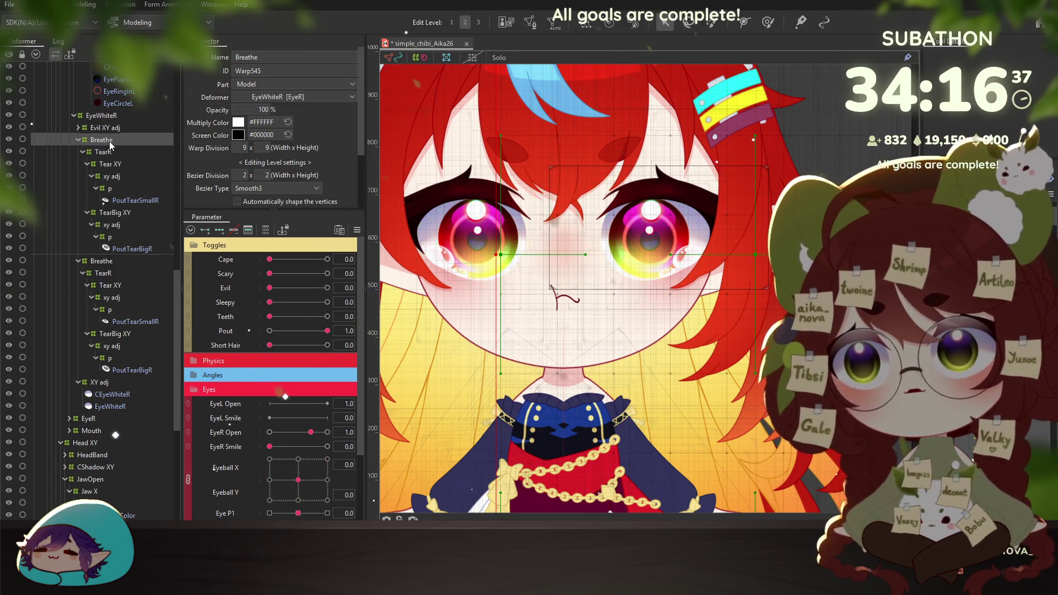
double_click(109, 141)
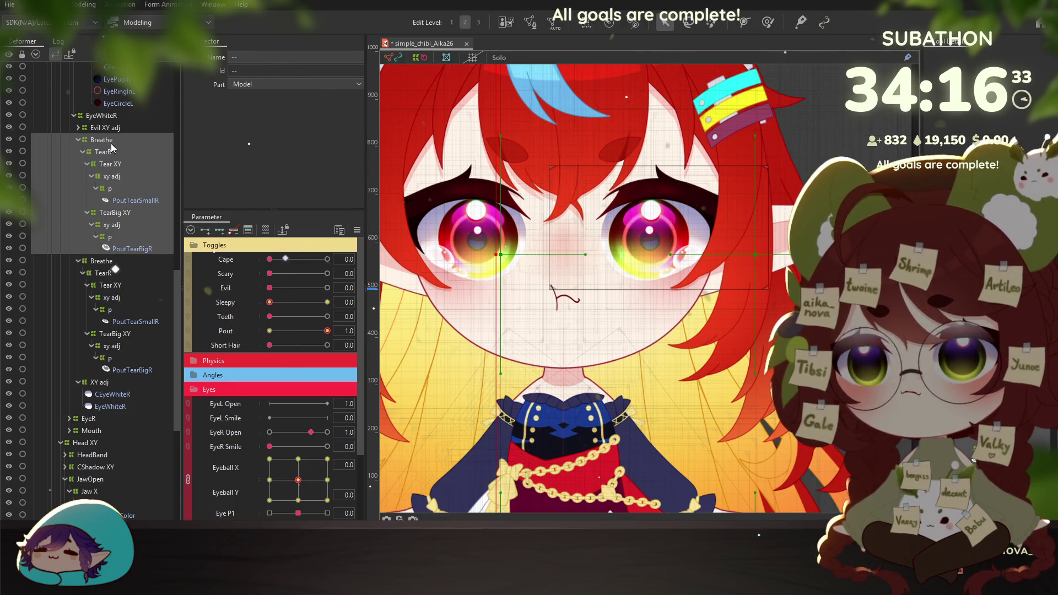
key("Delete")
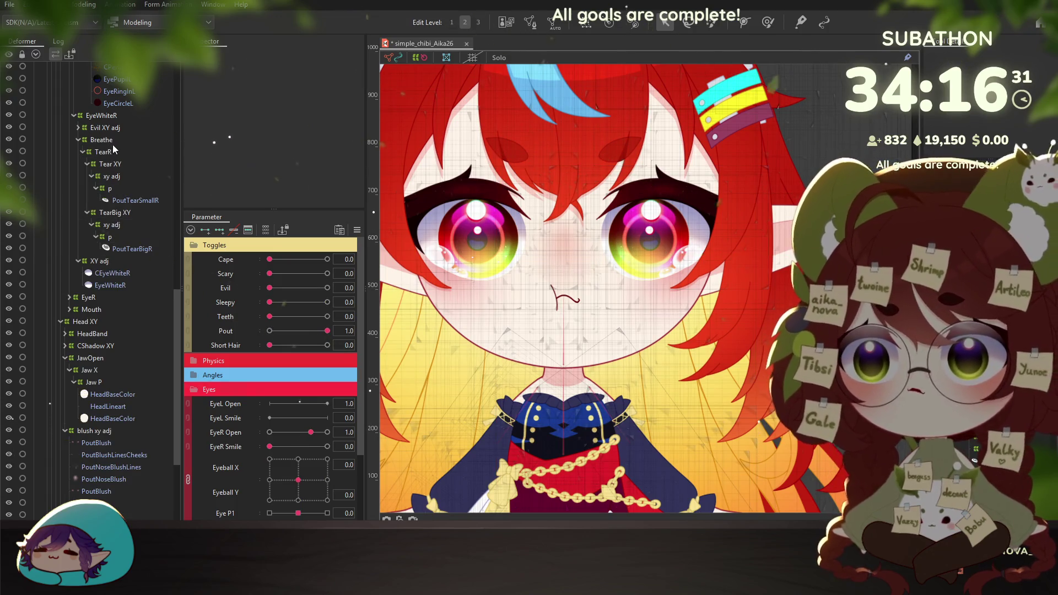
left_click(110, 142)
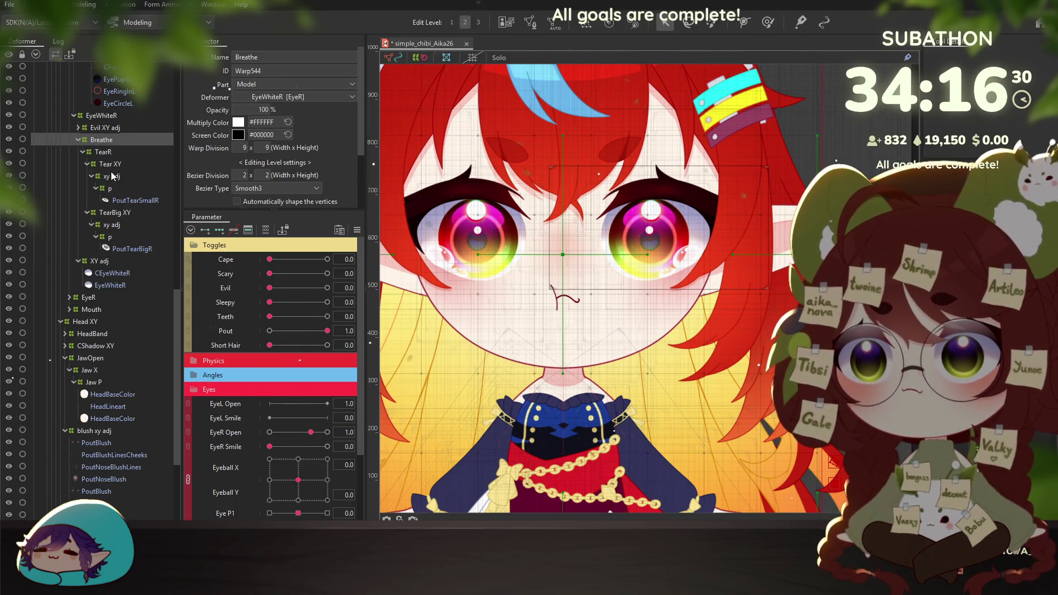
double_click(120, 144)
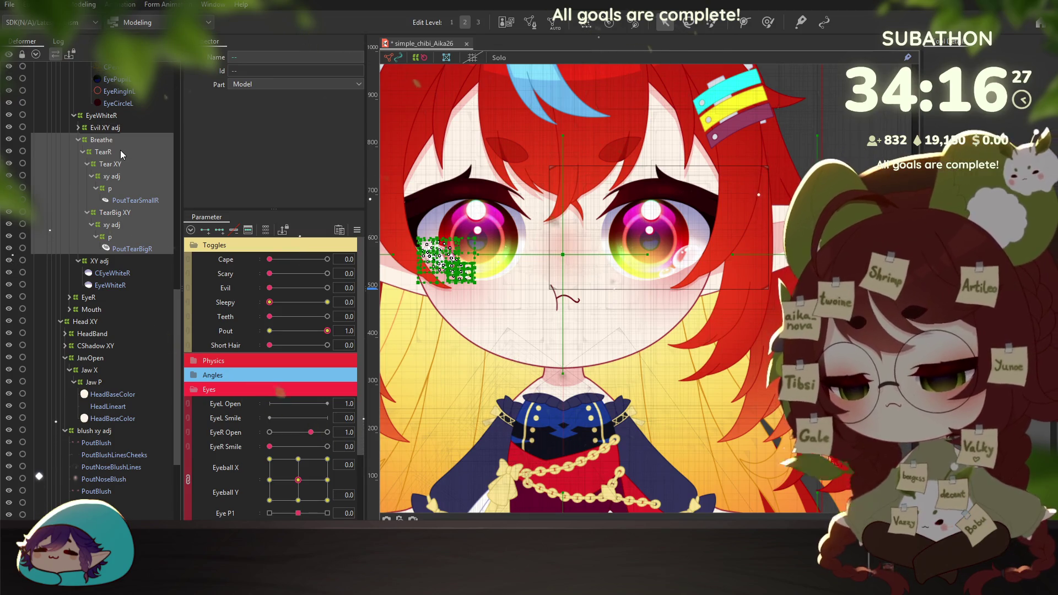
scroll(120, 151, "up", 10)
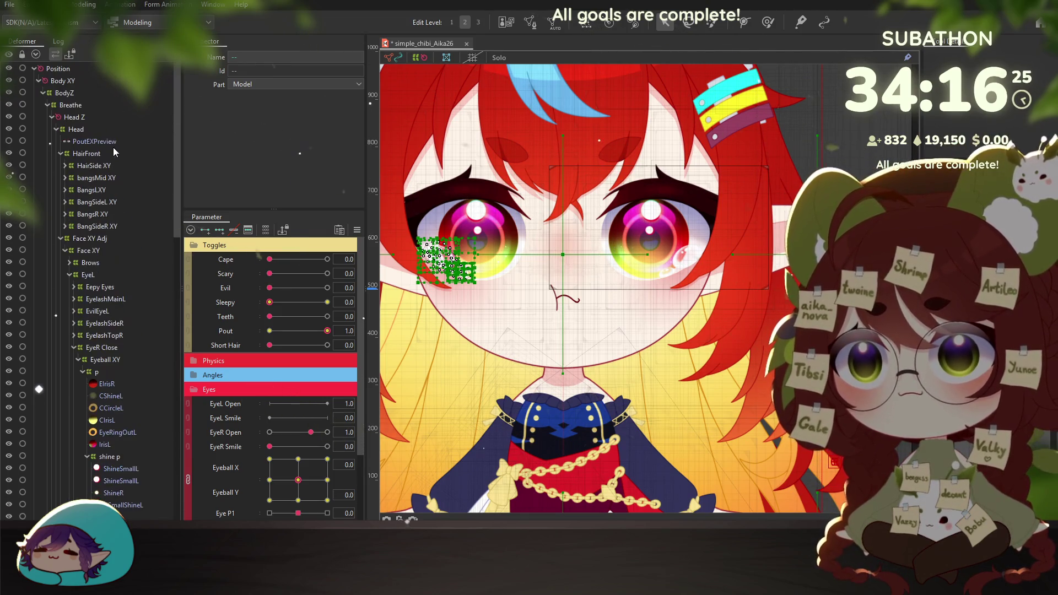
Move the Breathe tear group to the top level of the deformer tree
left_click(61, 69)
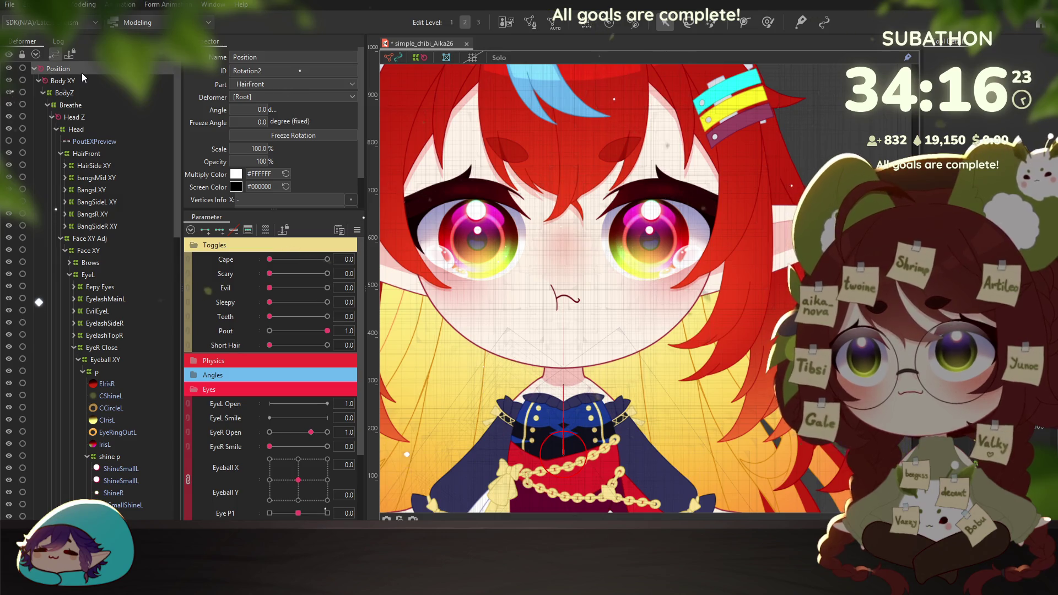
key("ctrl+z")
mouse_move(109, 431)
left_mouse_down()
mouse_move(89, 149)
mouse_move(52, 70)
left_mouse_up()
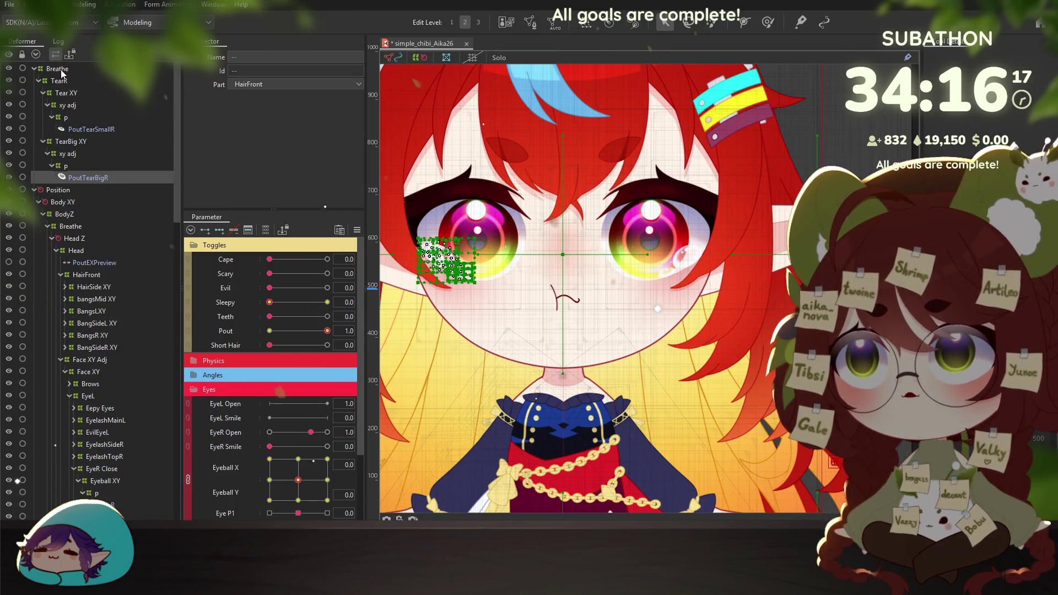
left_click(61, 70)
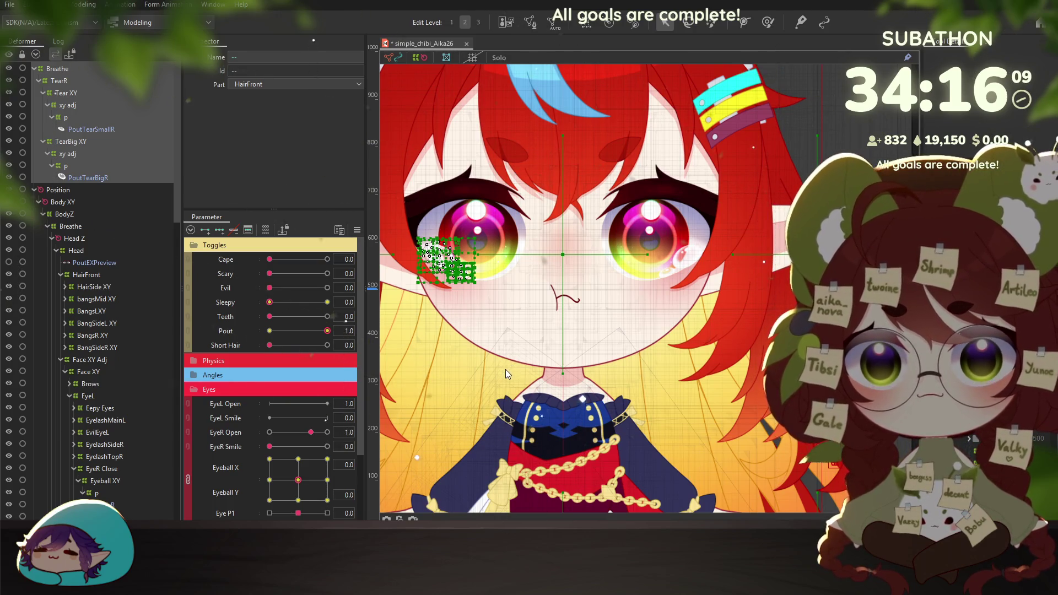
Drag the TearR warp deformer down into the EyeWhiteR branch
scroll(674, 242, "up", 2)
scroll(674, 242, "up", 3)
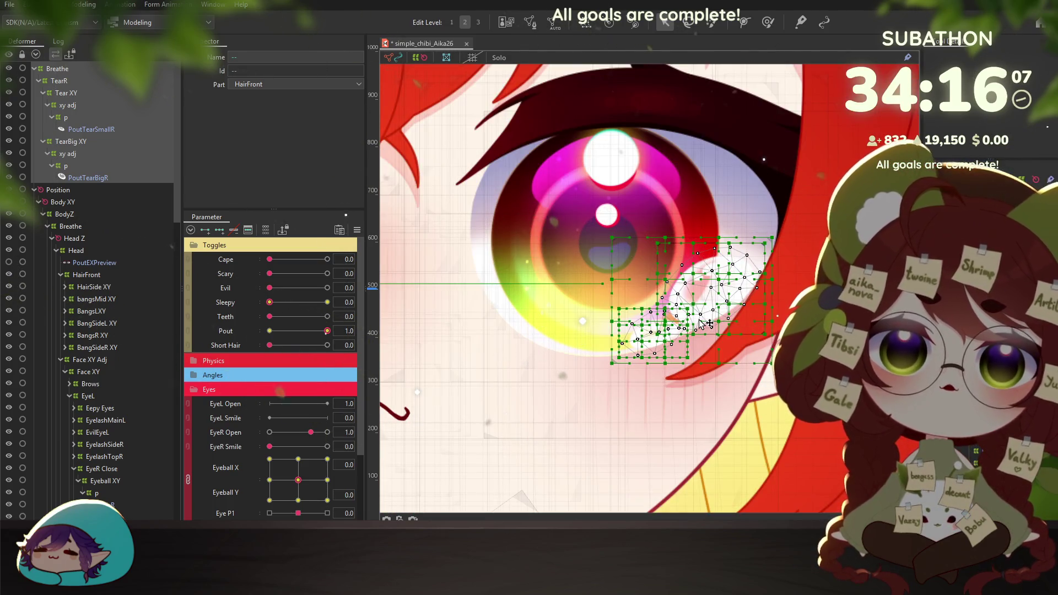
left_click(61, 82)
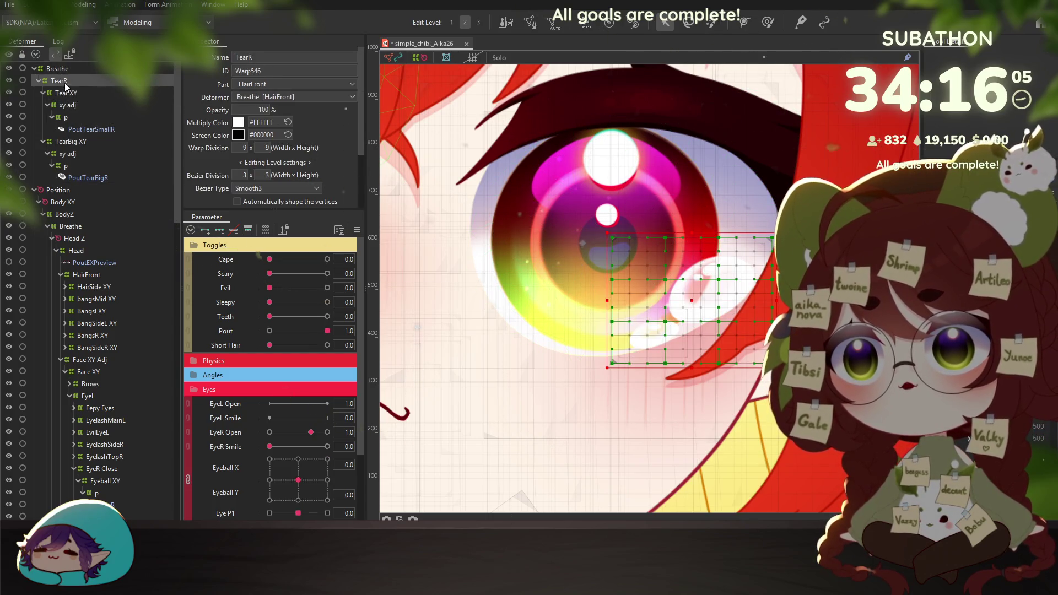
double_click(67, 84)
left_click(44, 82)
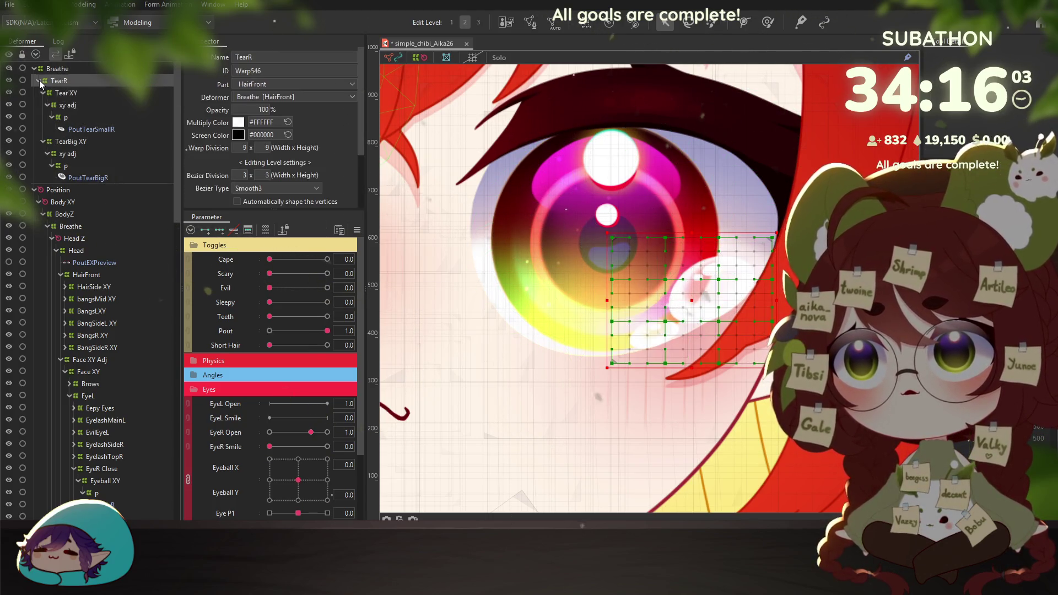
mouse_move(70, 87)
left_mouse_down()
mouse_move(124, 436)
mouse_move(116, 462)
mouse_move(91, 451)
left_mouse_up()
left_click(105, 440)
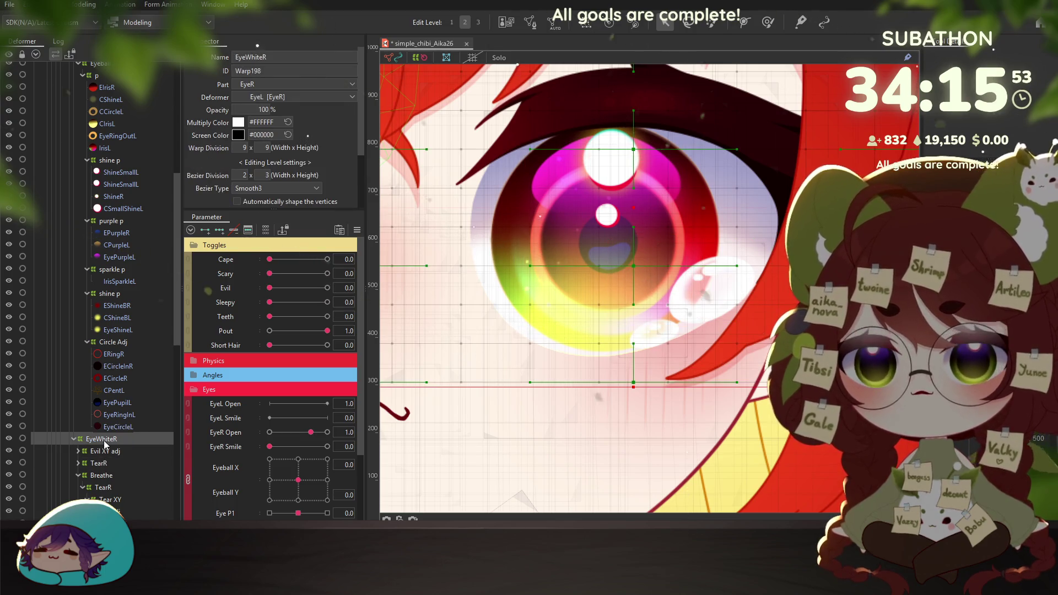
Undo away the leftover Breathe under EyeWhiteR and expand TearR to show Tear XY and TearBig XY
scroll(108, 446, "down", 3)
left_click(77, 387)
left_click(100, 389)
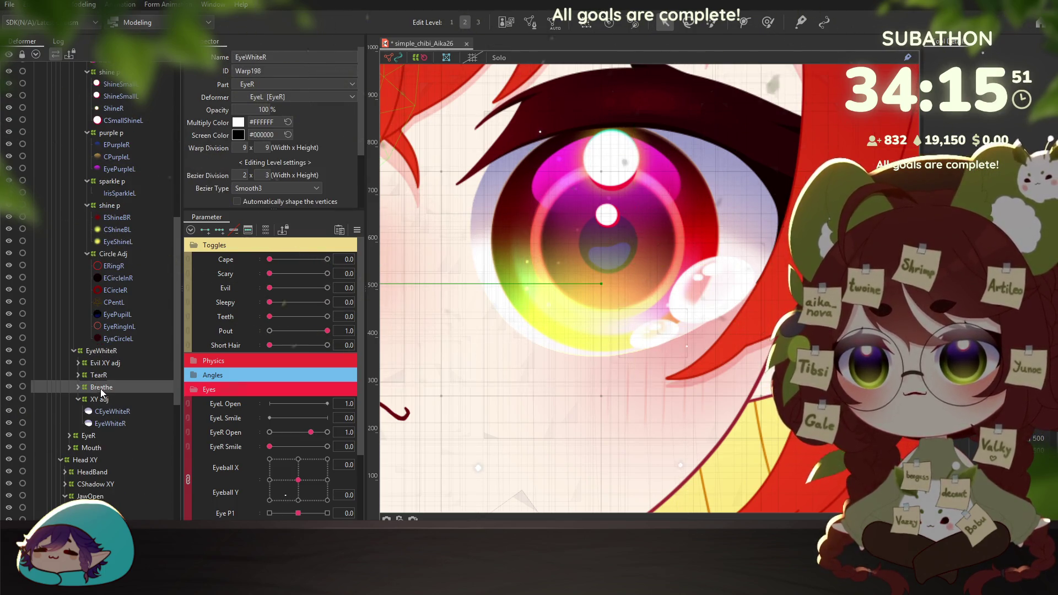
double_click(120, 391)
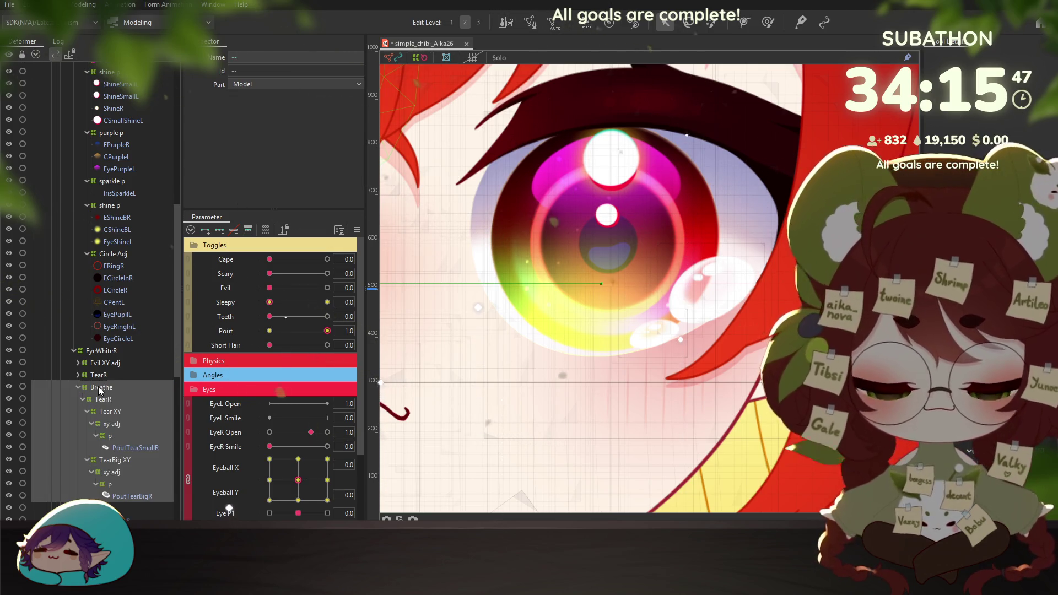
key("ctrl+z")
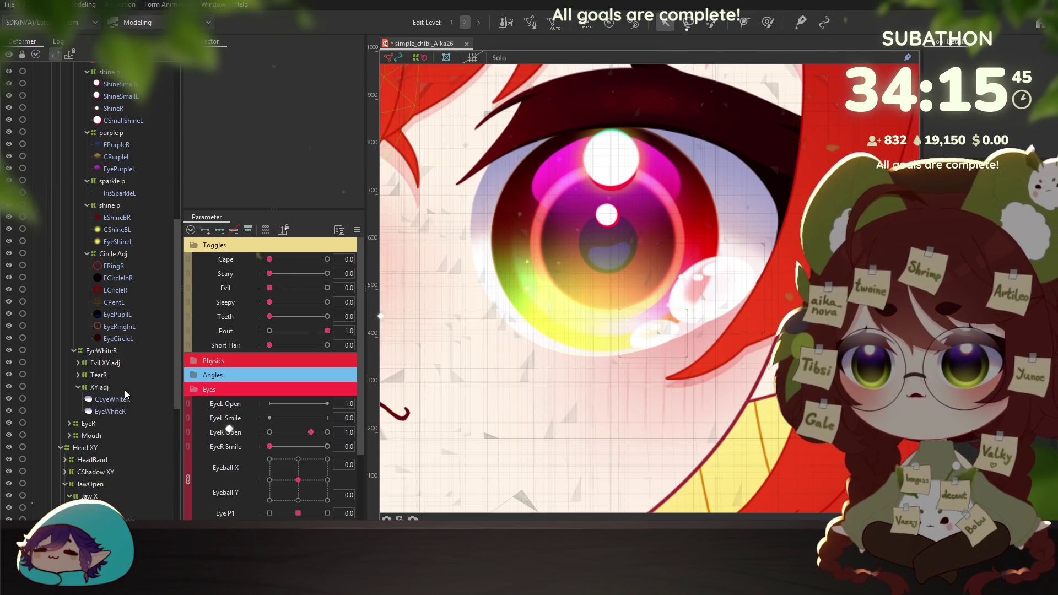
scroll(116, 388, "up", 1)
scroll(557, 352, "down", 5)
scroll(558, 352, "up", 3)
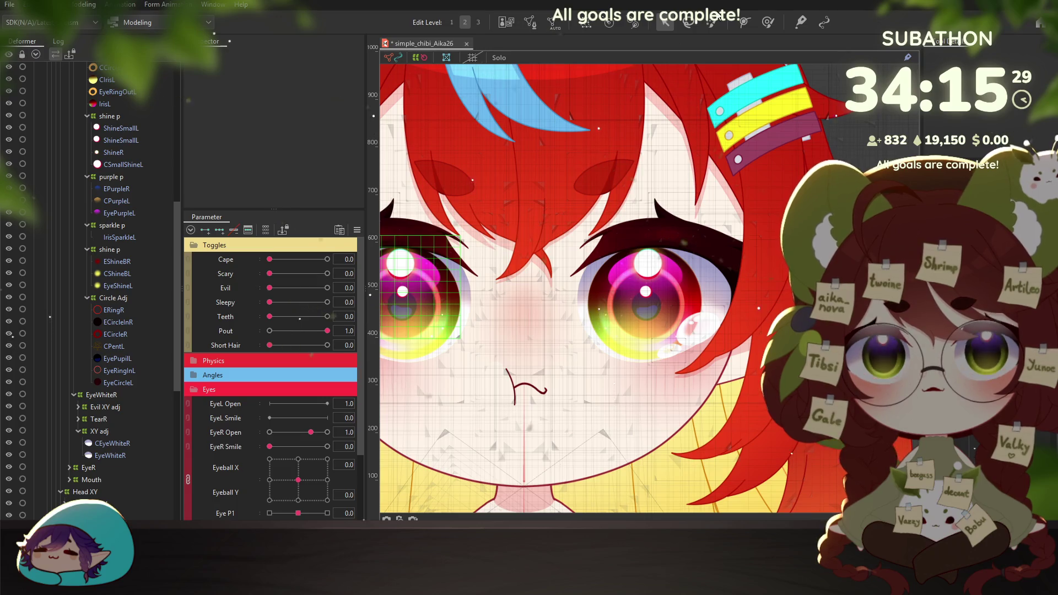
left_click(98, 419)
double_click(96, 420)
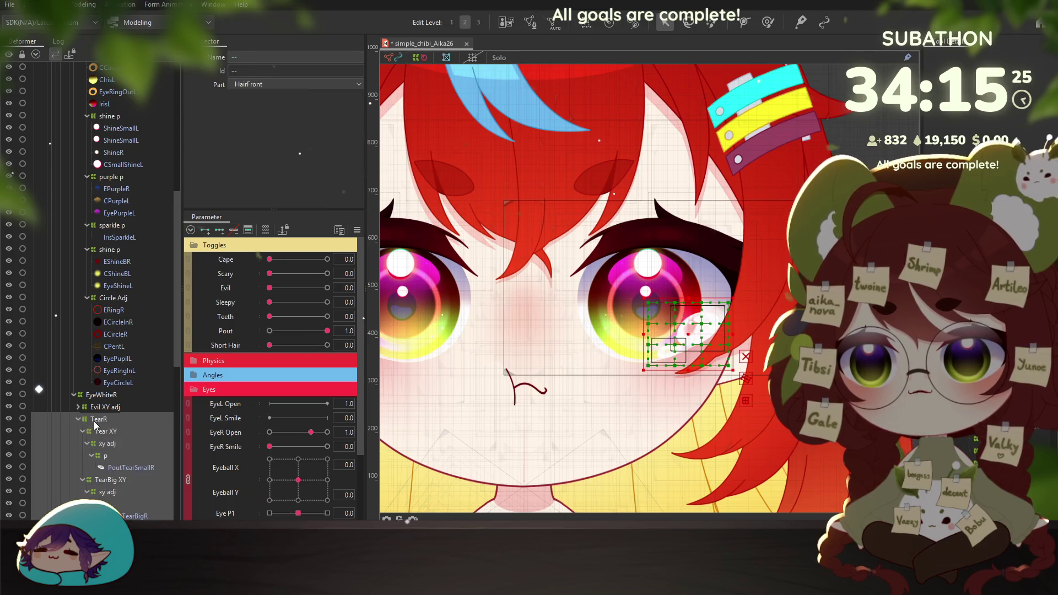
left_click(102, 431)
left_click_drag(629, 414, 566, 294)
scroll(612, 226, "up", 2)
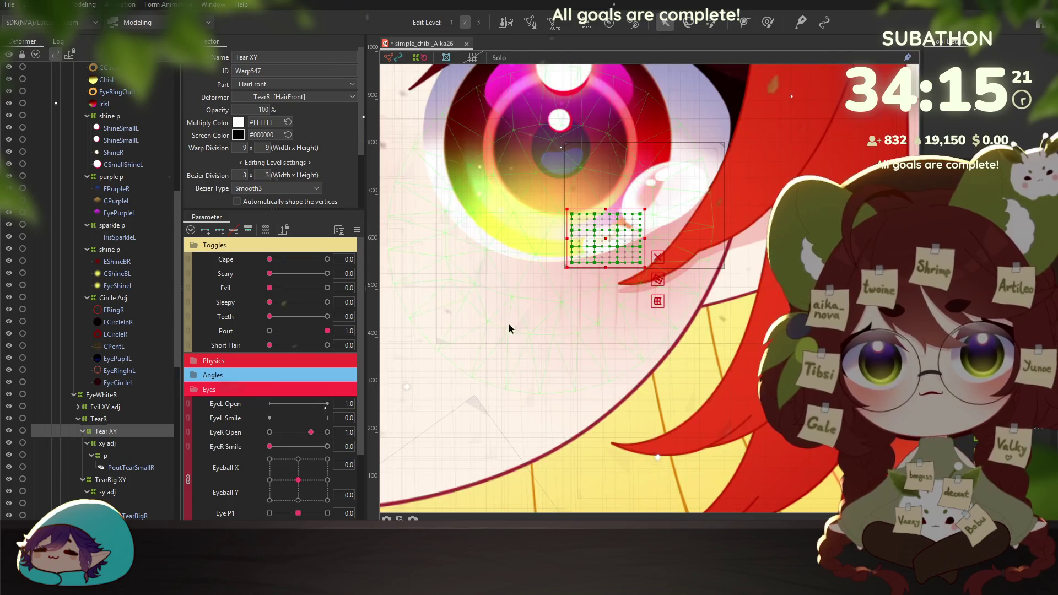
scroll(225, 408, "down", 2)
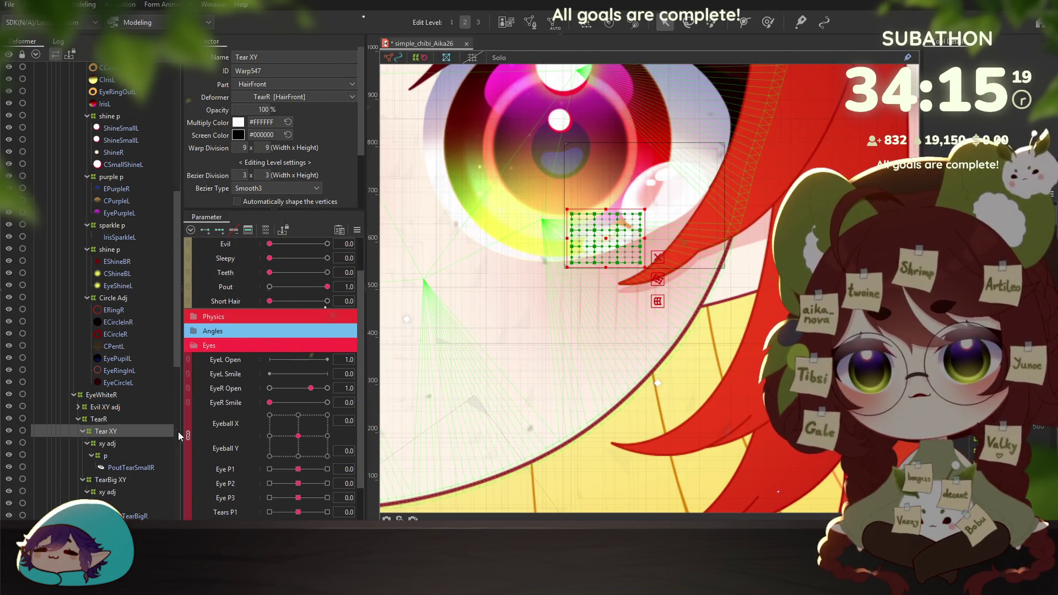
scroll(246, 419, "down", 2)
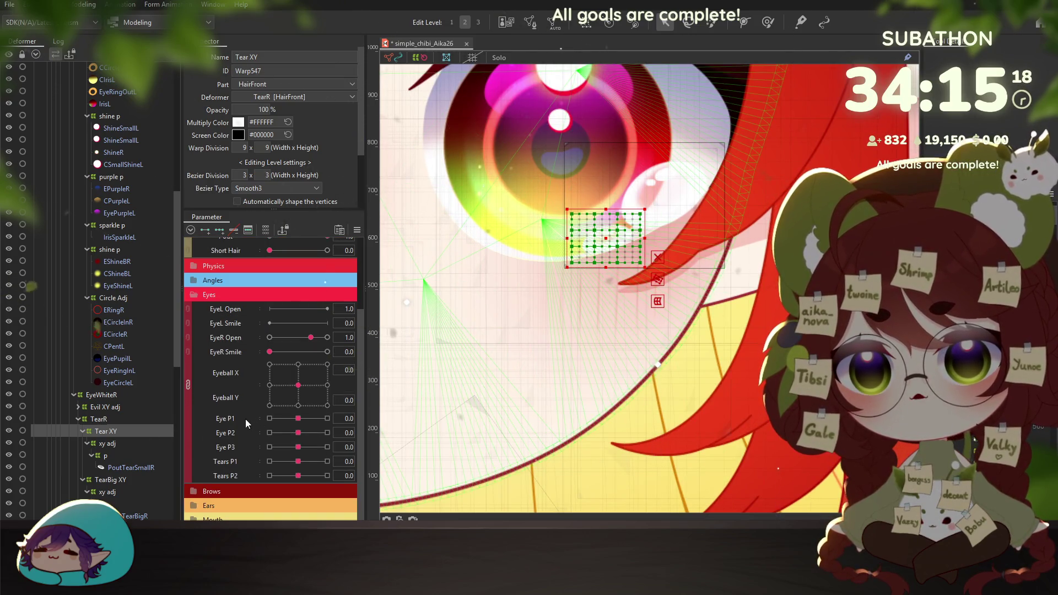
left_click(117, 443)
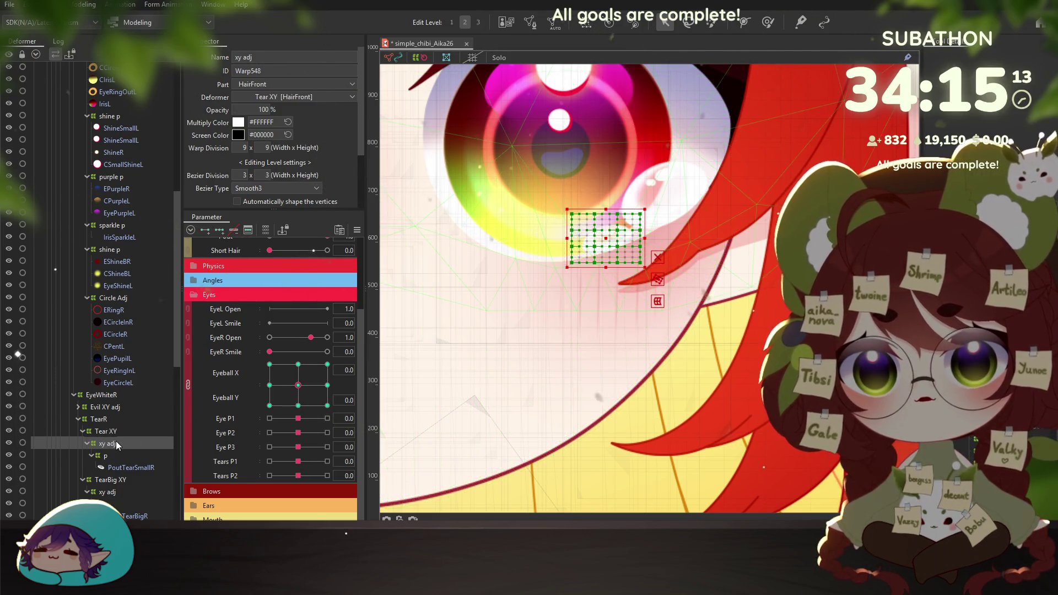
left_click(270, 386)
mouse_move(269, 389)
left_mouse_down()
mouse_move(288, 390)
mouse_move(269, 365)
mouse_move(298, 385)
left_mouse_up()
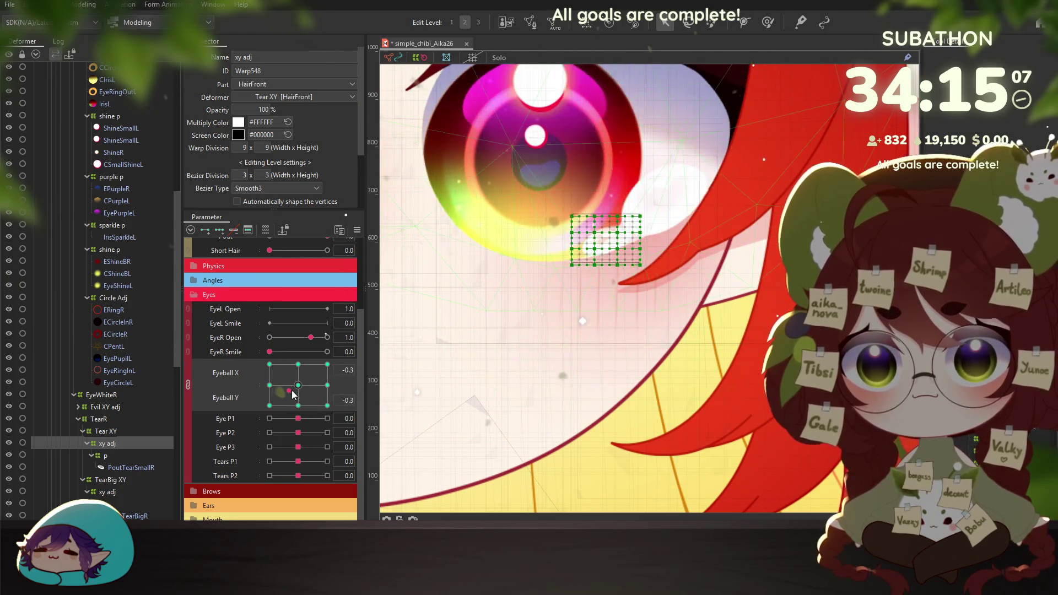
scroll(102, 435, "down", 2)
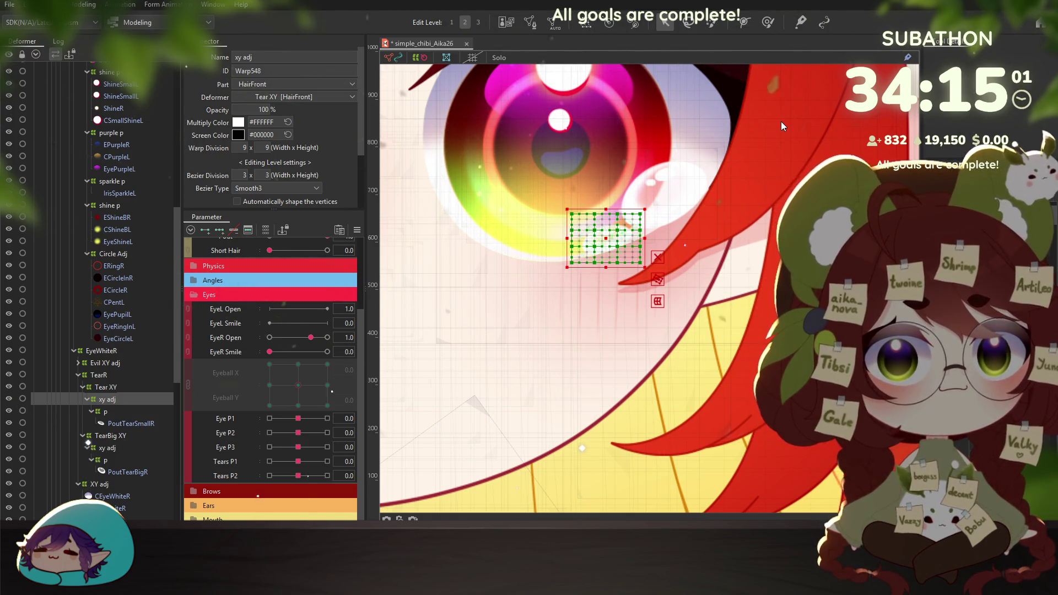
left_click(607, 238)
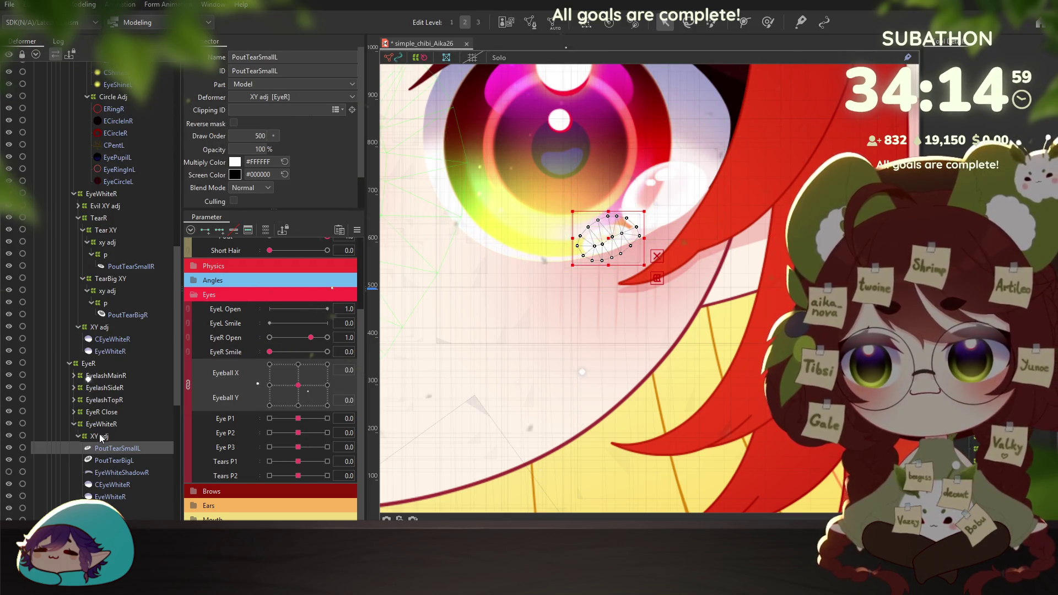
Delete PoutTearSmallL through EyeWhiteR meshes under XY adj, leaving it empty
left_click(103, 426)
left_click(102, 437)
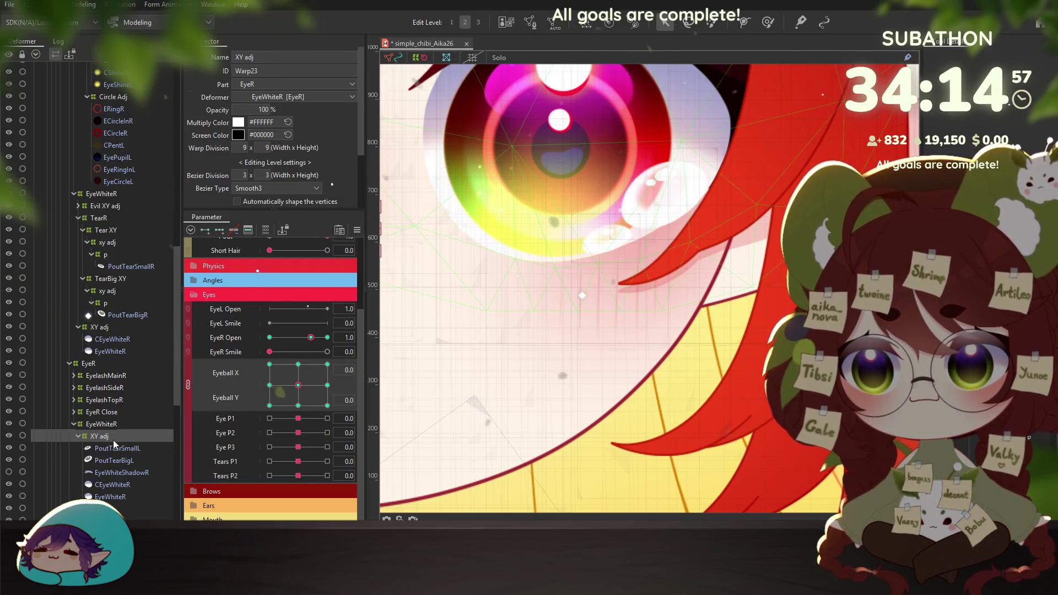
left_click(116, 448)
left_click(117, 498, "shift")
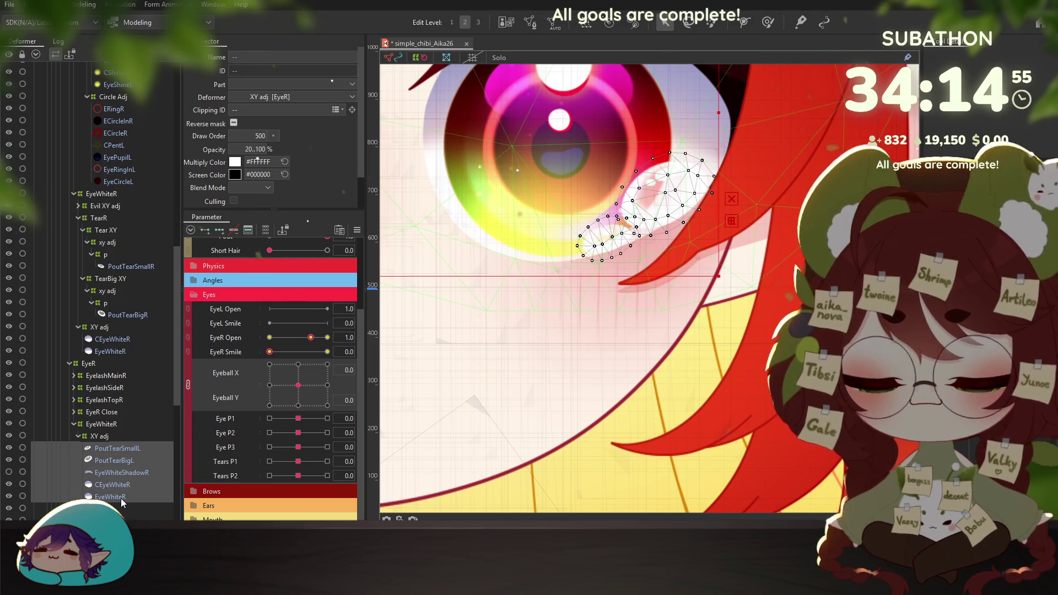
key("Delete")
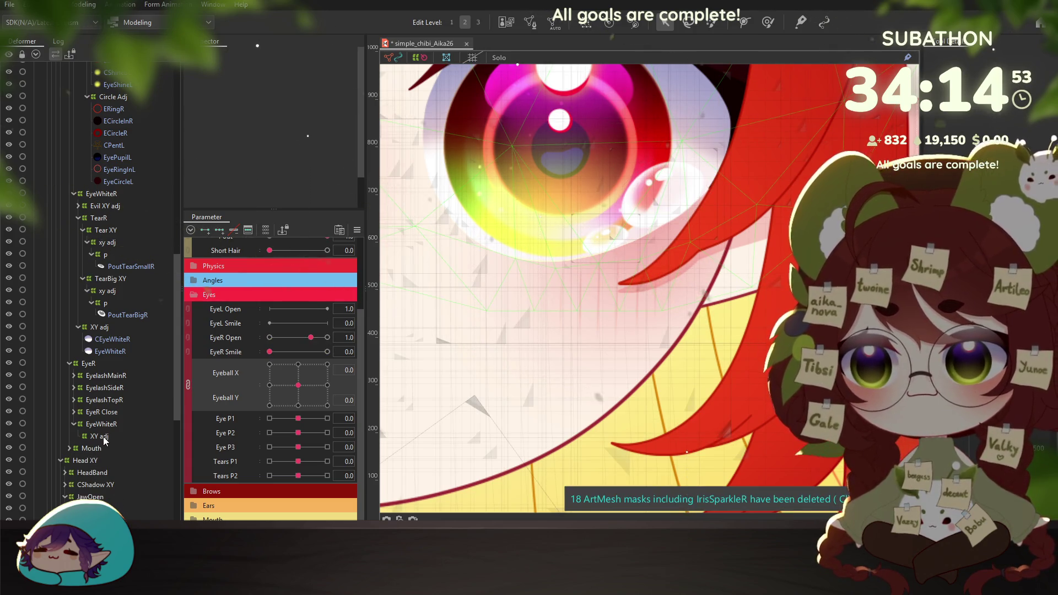
left_click(104, 436)
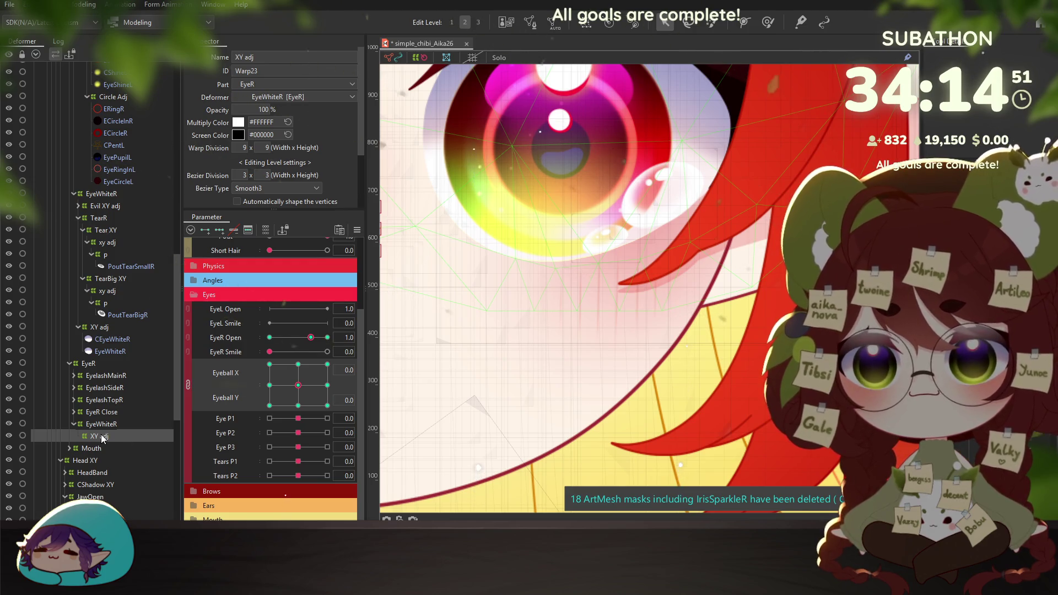
Check the eye deformers and push the eyeball left to test the small tear's xy adj warp
left_click(102, 412)
left_click(100, 389)
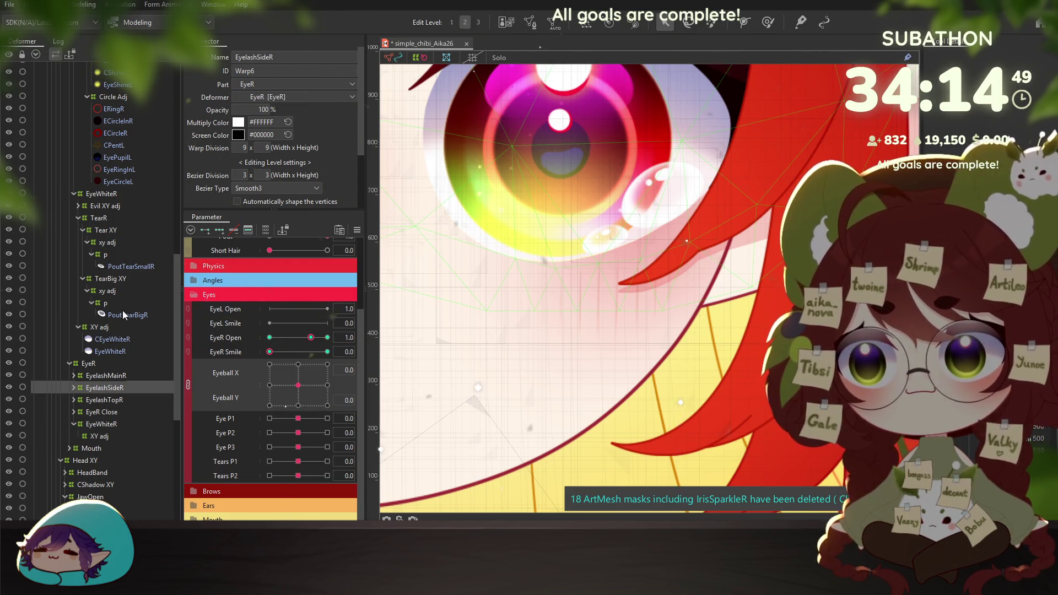
left_click(105, 243)
mouse_move(298, 385)
left_mouse_down()
mouse_move(270, 406)
mouse_move(291, 388)
left_mouse_up()
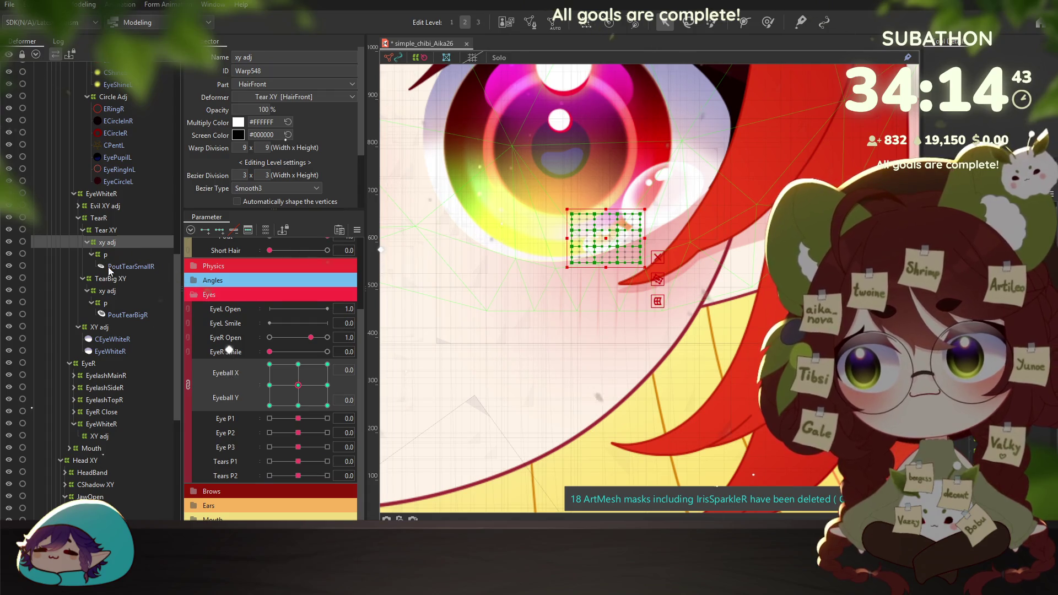
left_click(121, 282)
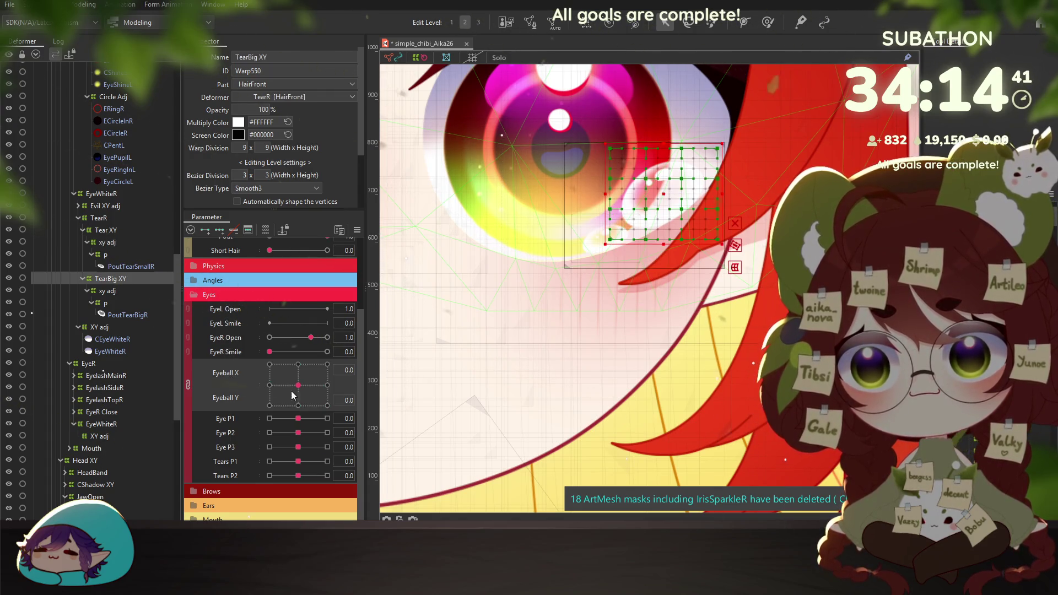
left_click(107, 290)
mouse_move(298, 385)
left_mouse_down()
mouse_move(327, 406)
mouse_move(299, 406)
left_mouse_up()
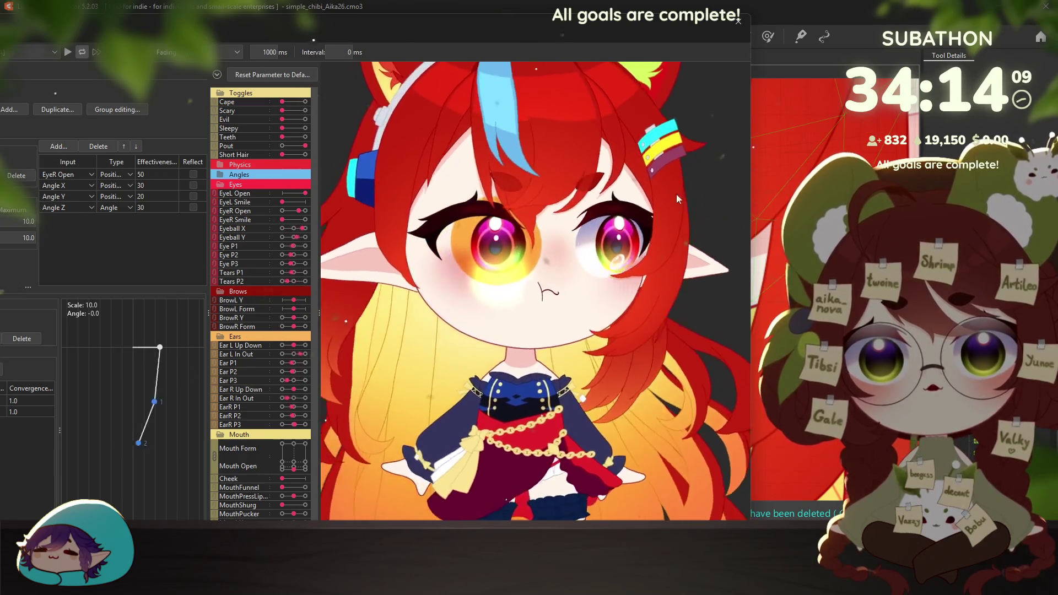
key("Escape")
scroll(613, 266, "down", 3)
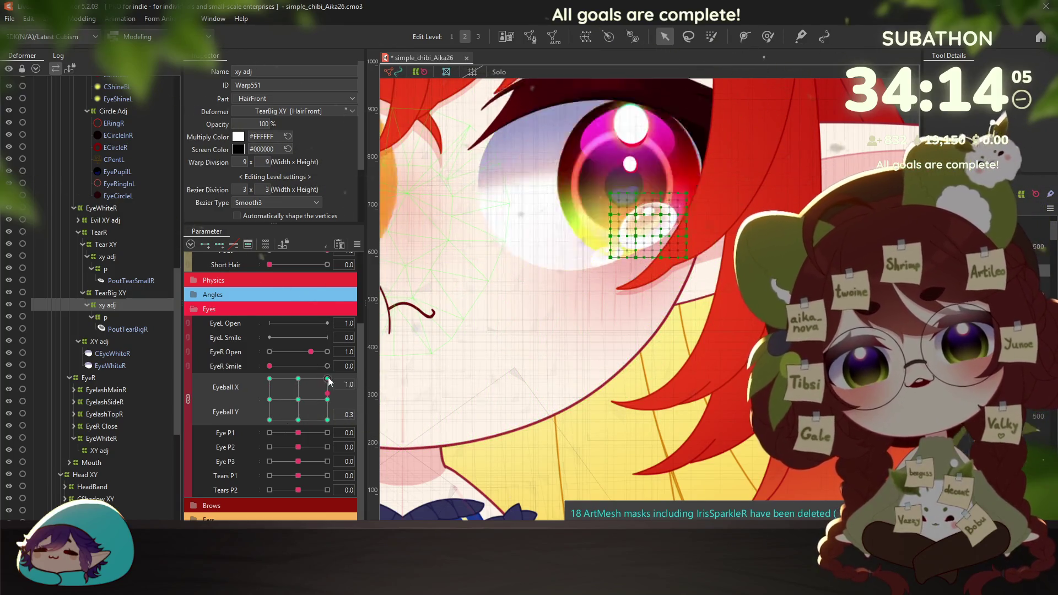
Select TearBig XY and Tear XY, expand Angles, and drag Angle X to preview the tears
left_click(111, 293)
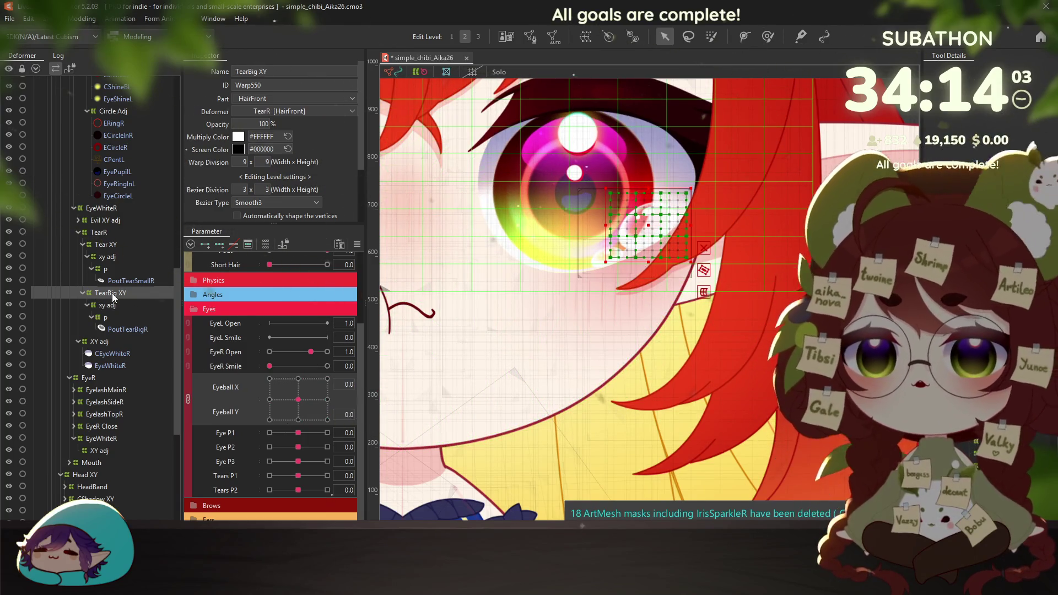
left_click(194, 296)
mouse_move(294, 336)
left_mouse_down()
mouse_move(323, 335)
mouse_move(238, 324)
left_mouse_up()
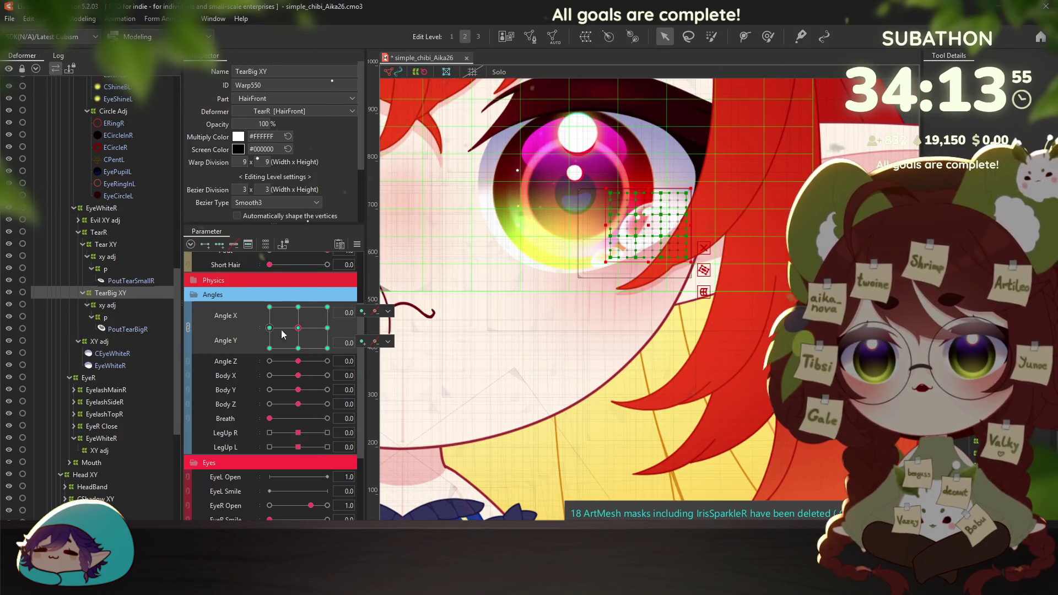
left_click(187, 327)
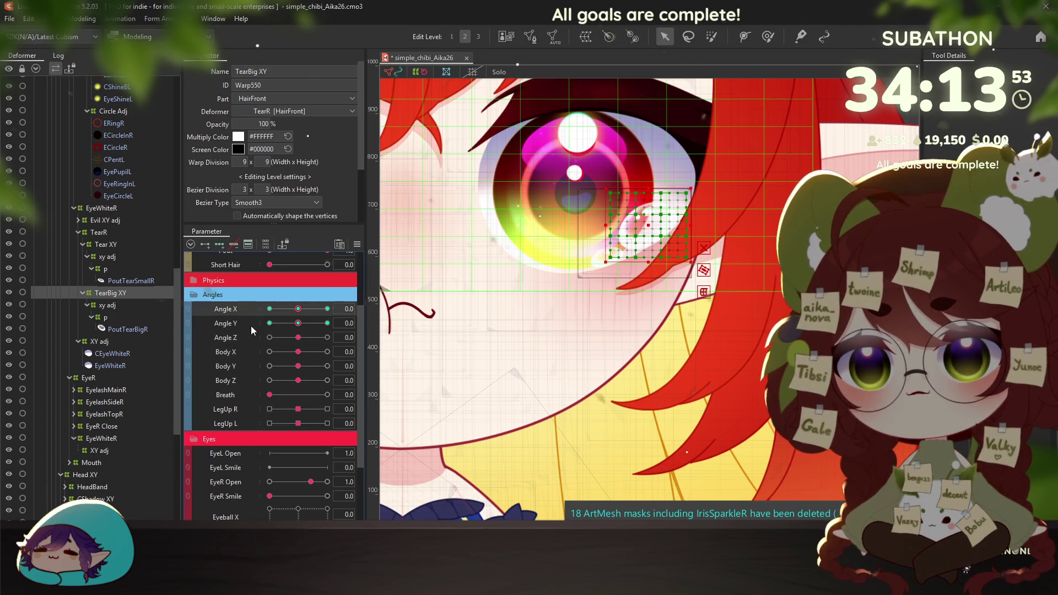
left_click(106, 342)
left_click(113, 296)
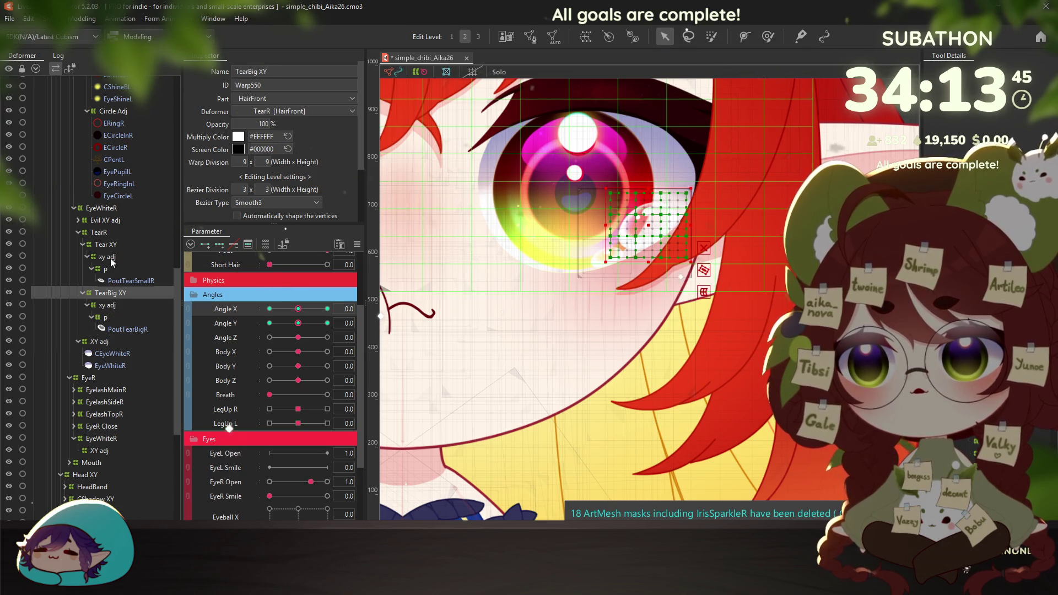
left_click(107, 244, "ctrl")
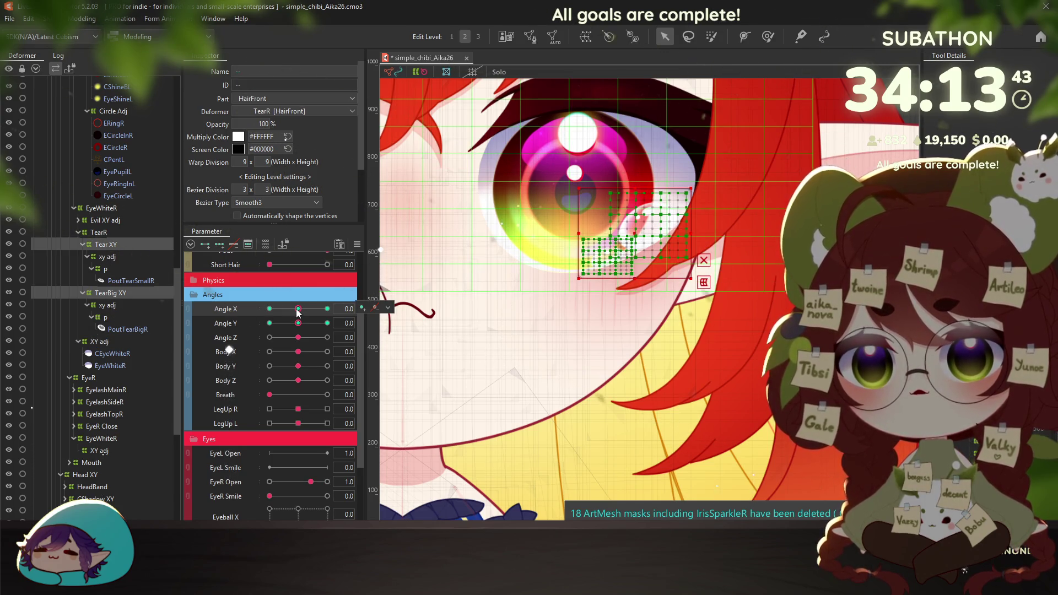
mouse_move(278, 310)
left_mouse_down()
mouse_move(264, 313)
mouse_move(302, 314)
mouse_move(296, 325)
left_mouse_up()
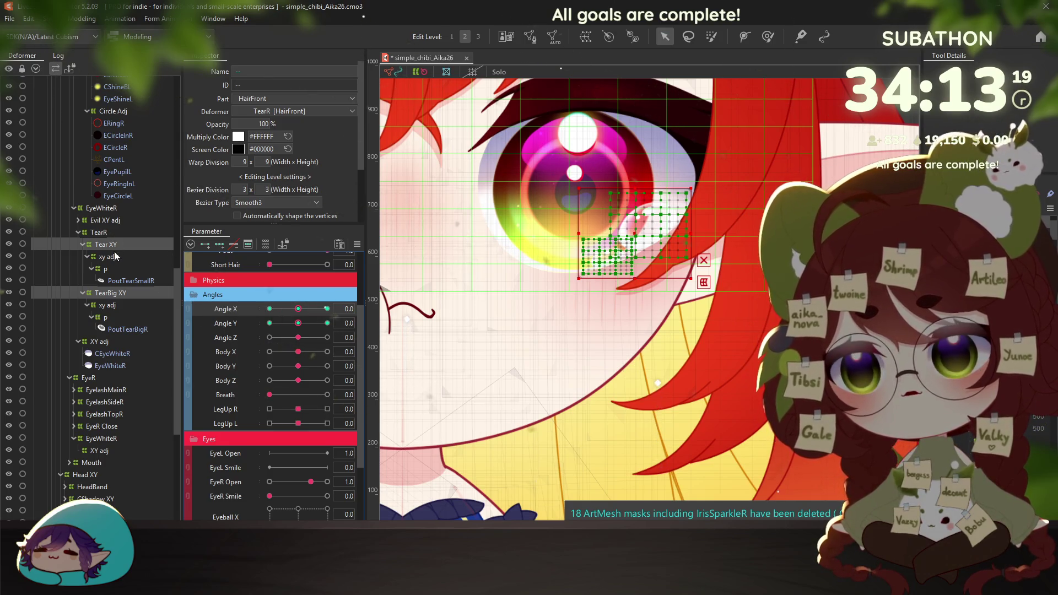
scroll(128, 157, "up", 10)
Paste the copied tear branch under Breathe and move it to the top of the tree
left_click(65, 84)
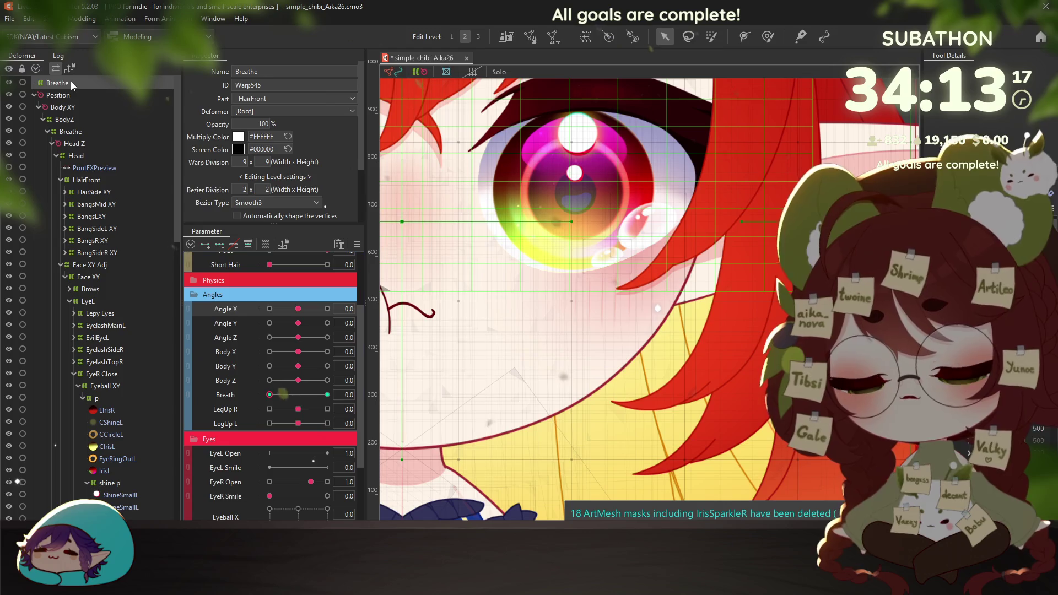
key("ctrl+v")
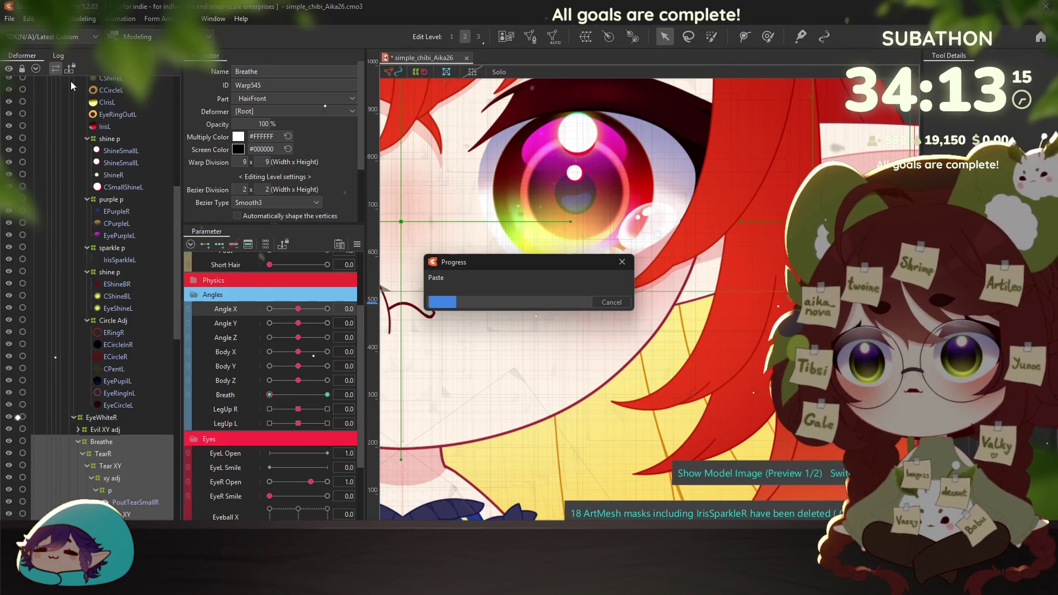
left_click(106, 445)
scroll(64, 83, "up", 9)
mouse_move(65, 84)
left_mouse_down()
mouse_move(61, 94)
mouse_move(135, 112)
left_mouse_up()
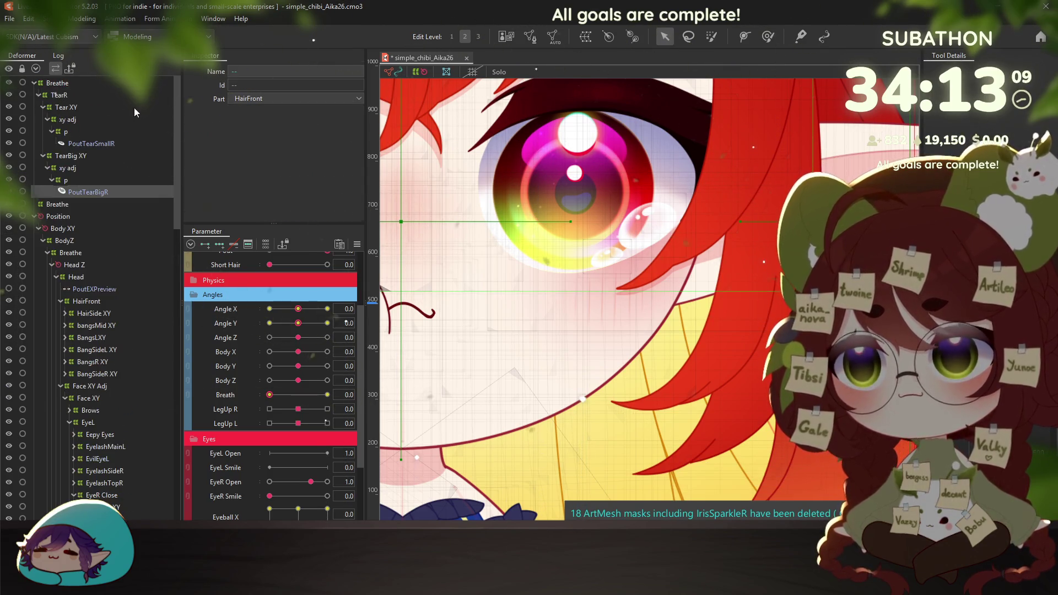
right_click(68, 87)
left_click(197, 140)
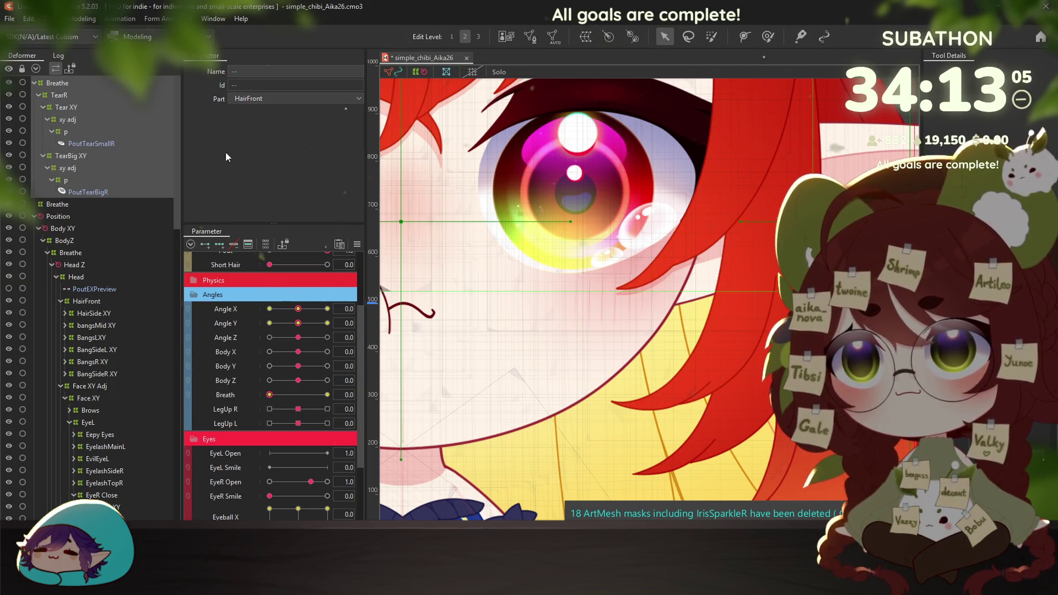
scroll(591, 262, "down", 5)
scroll(487, 309, "up", 5)
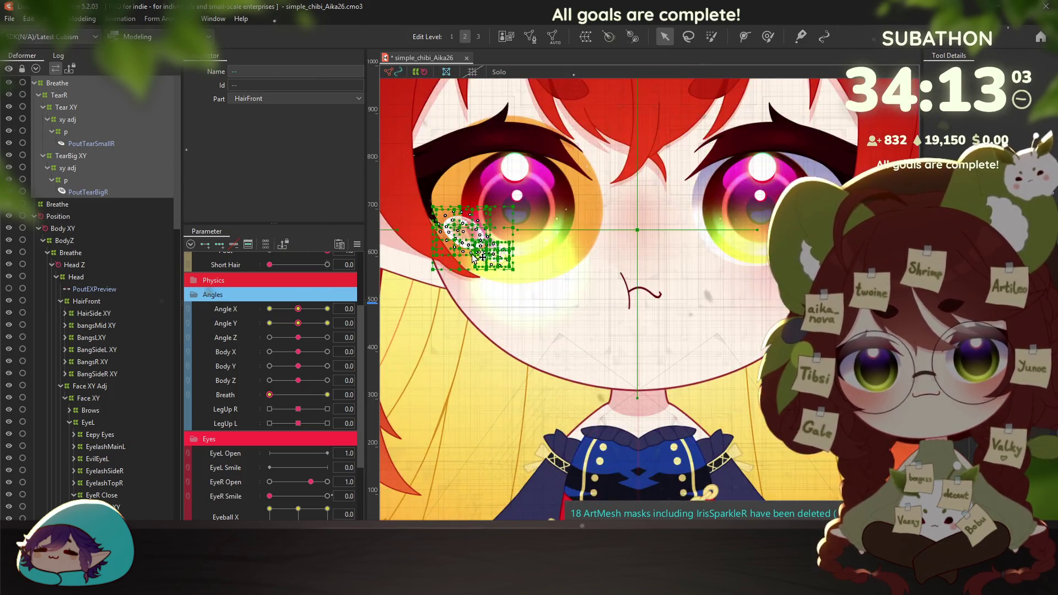
Flip the tear warps horizontally, reflecting Angle X and Eyeball X
right_click(473, 512)
left_click(511, 501)
left_click(499, 260)
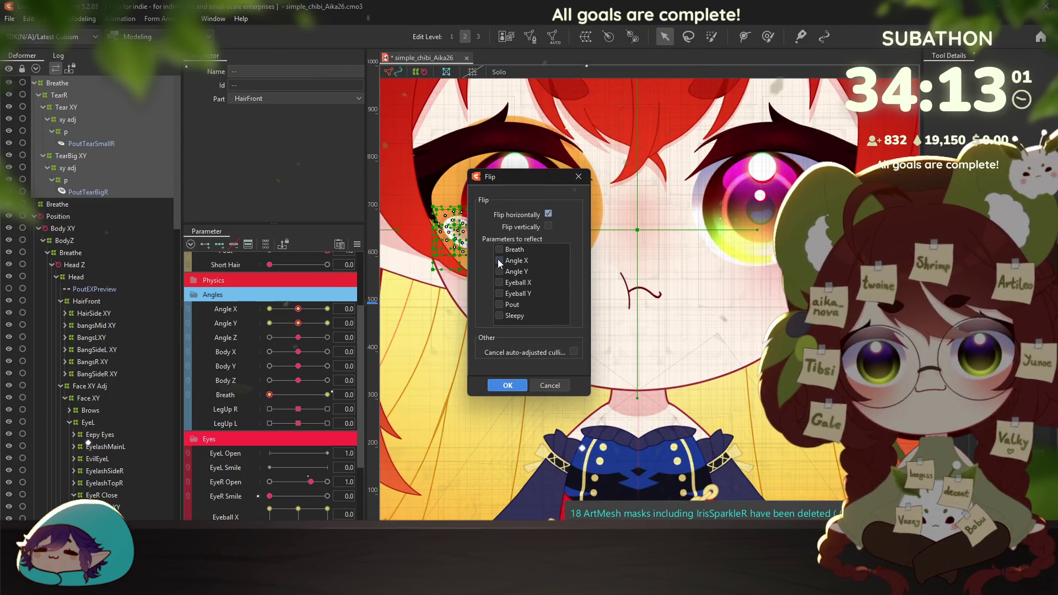
left_click(500, 283)
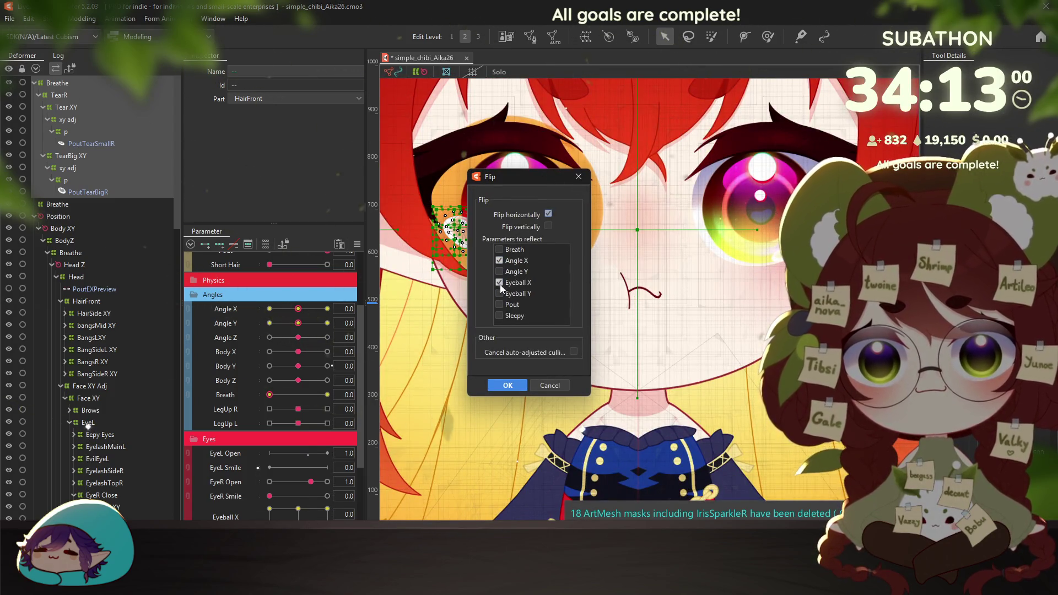
left_click(507, 386)
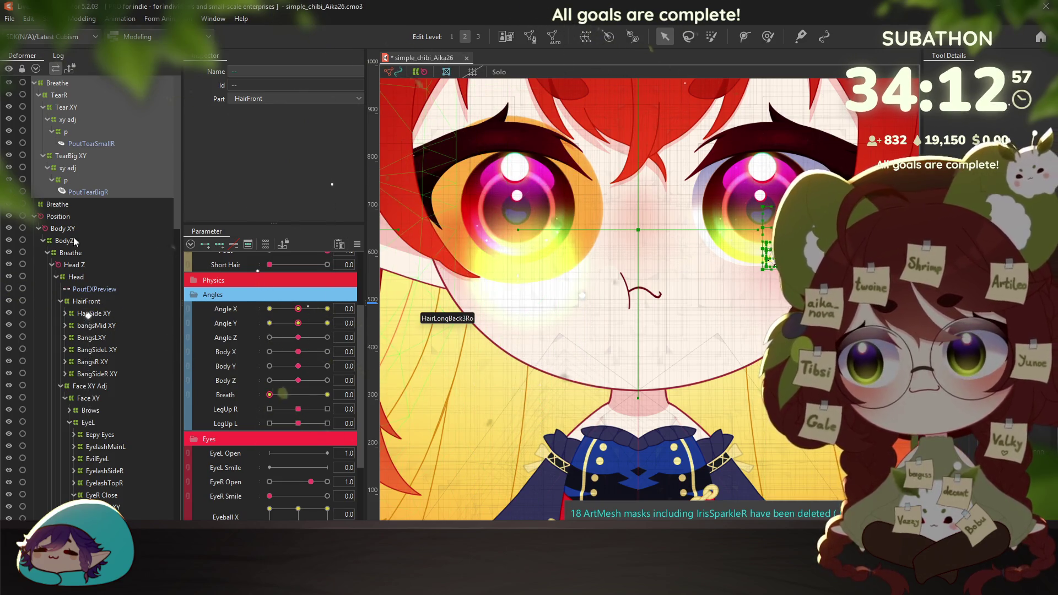
Hide the PoutTearSmallR and PoutTearBigR meshes and open Modeling > Physics Settings
scroll(101, 366, "down", 5)
scroll(98, 356, "down", 5)
scroll(64, 401, "down", 5)
scroll(62, 394, "down", 5)
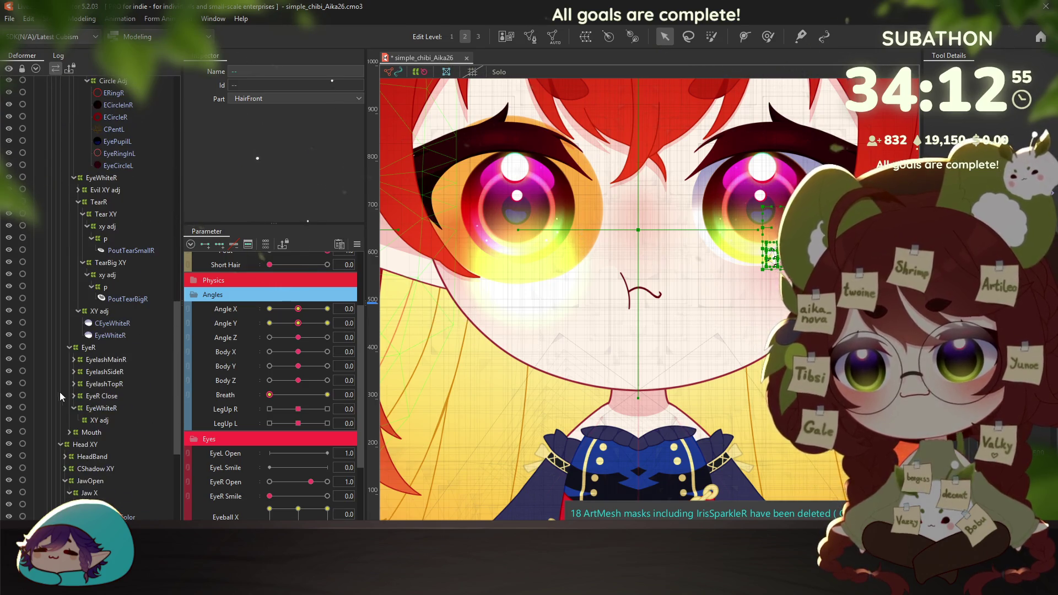
left_click(9, 249)
left_click(9, 299)
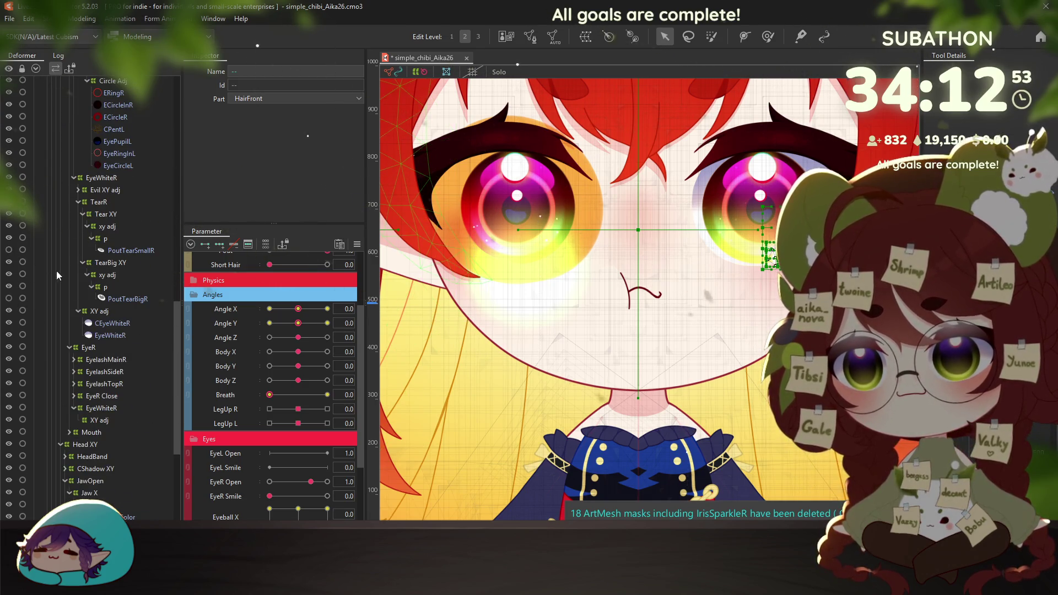
left_click(84, 18)
left_click(116, 267)
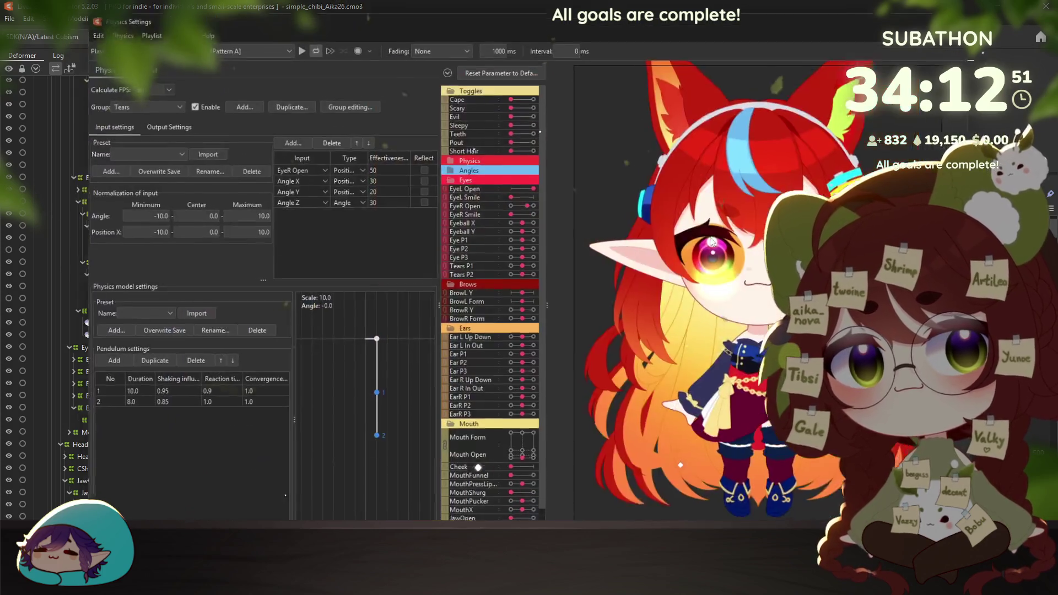
With Pout at max, swing the model in the physics preview to test the tears, then close it
left_click(534, 139)
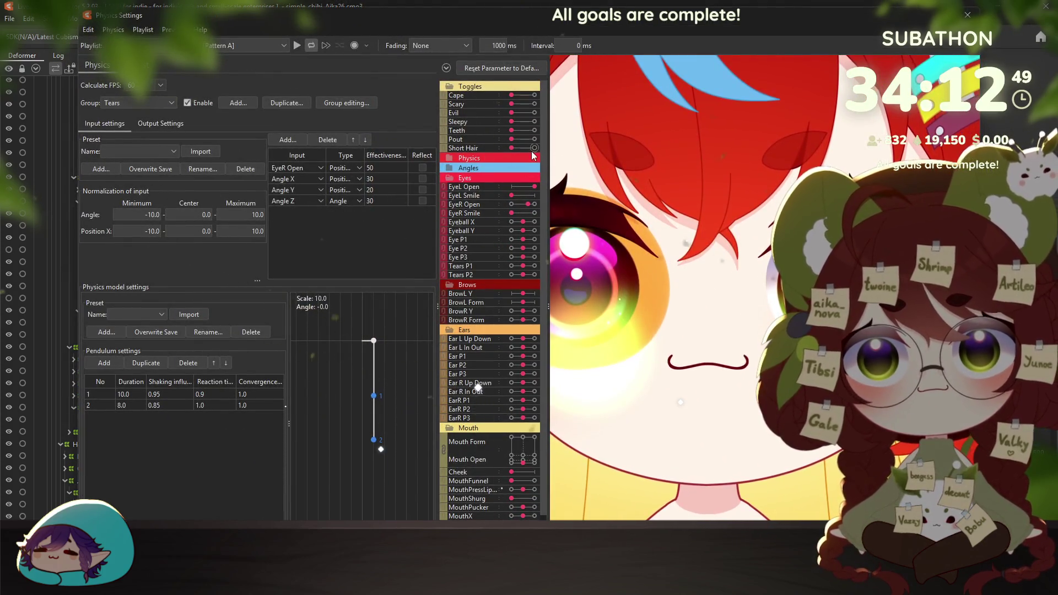
left_click_drag(551, 161, 673, 292)
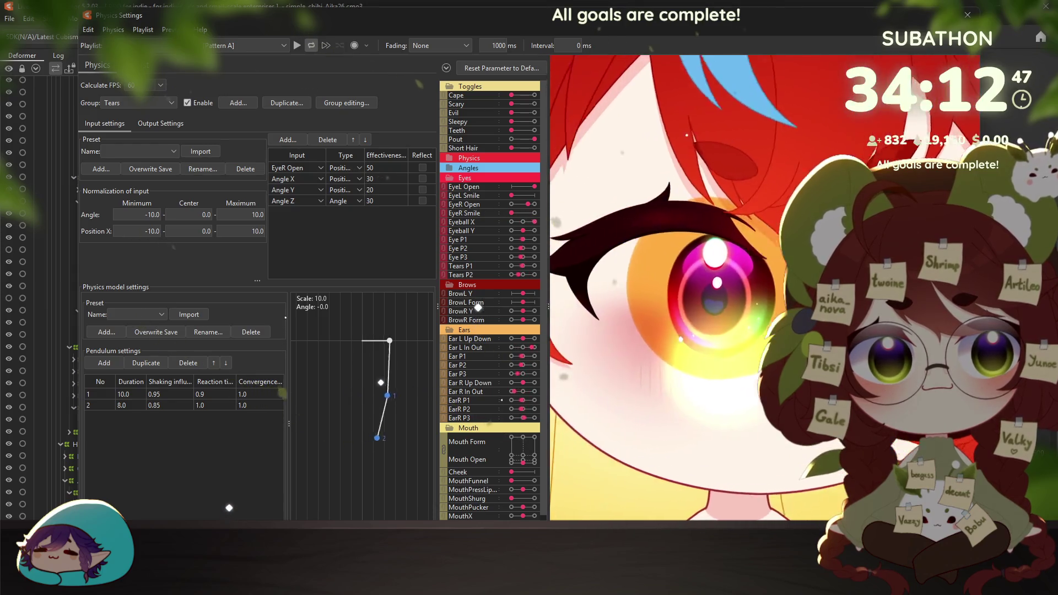
scroll(654, 299, "down", 5)
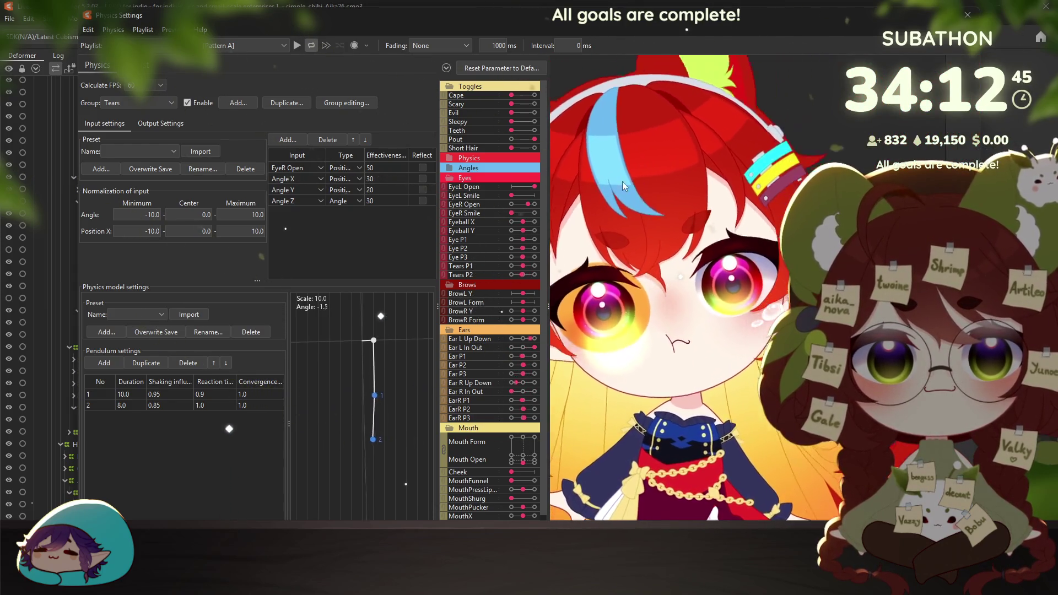
left_click_drag(654, 299, 679, 218)
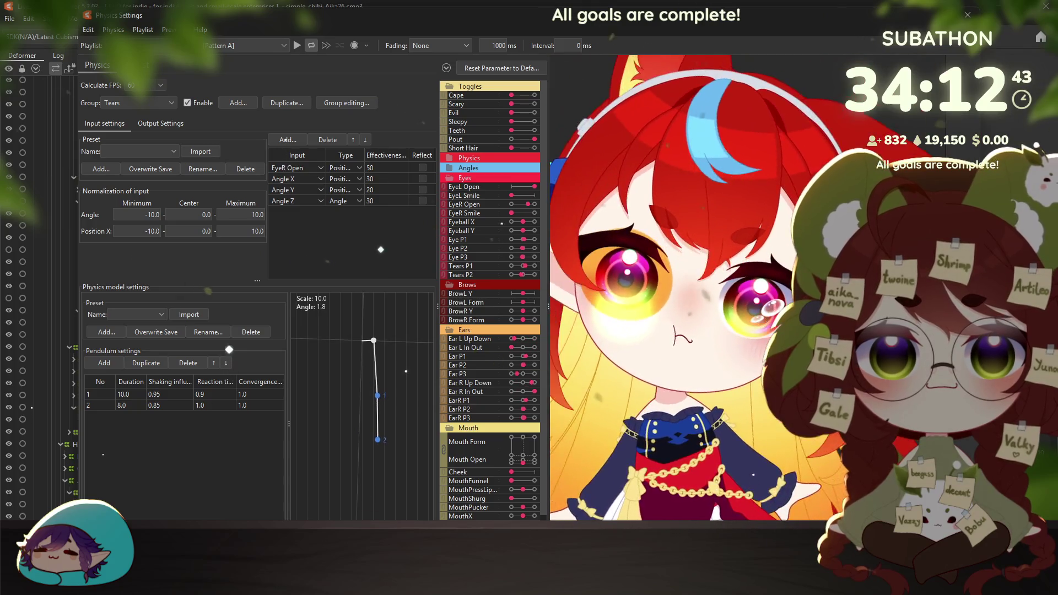
key("Escape")
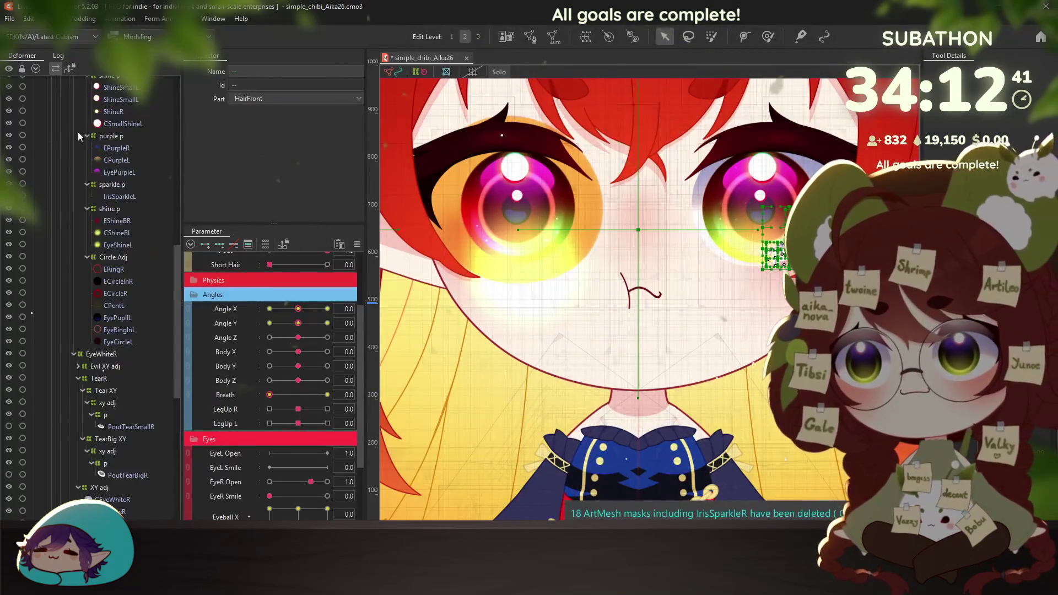
Select the TearR deformer together with all of its child objects
scroll(85, 113, "up", 3)
left_click(59, 94)
right_click(63, 97)
left_click(88, 103)
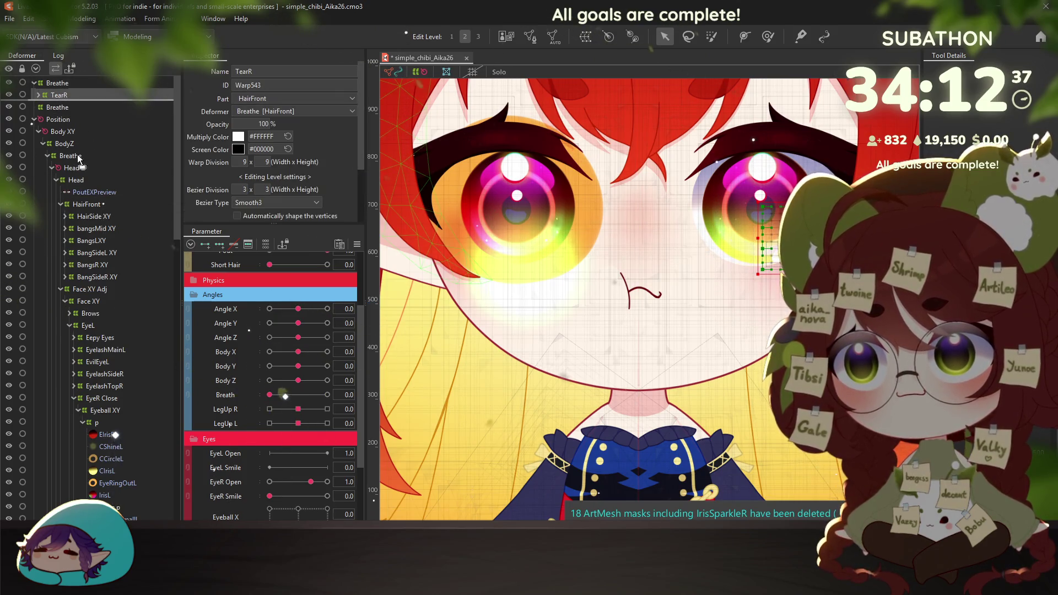
Reparent TearR under EyeWhiteR in the right eye, then reopen Physics Settings to test it
scroll(92, 320, "down", 9)
scroll(92, 319, "down", 8)
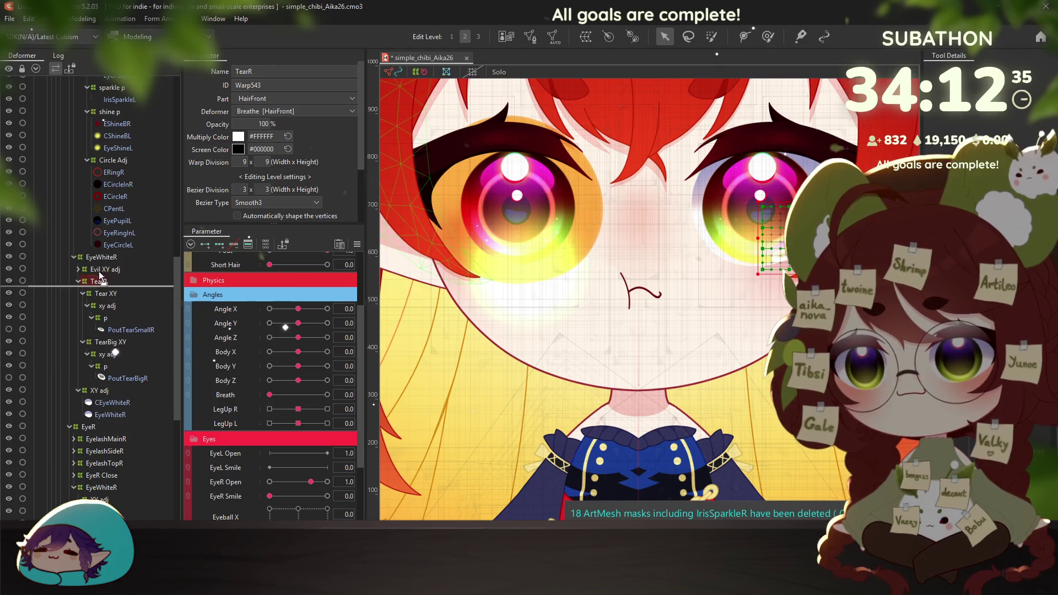
left_click_drag(106, 265, 98, 279)
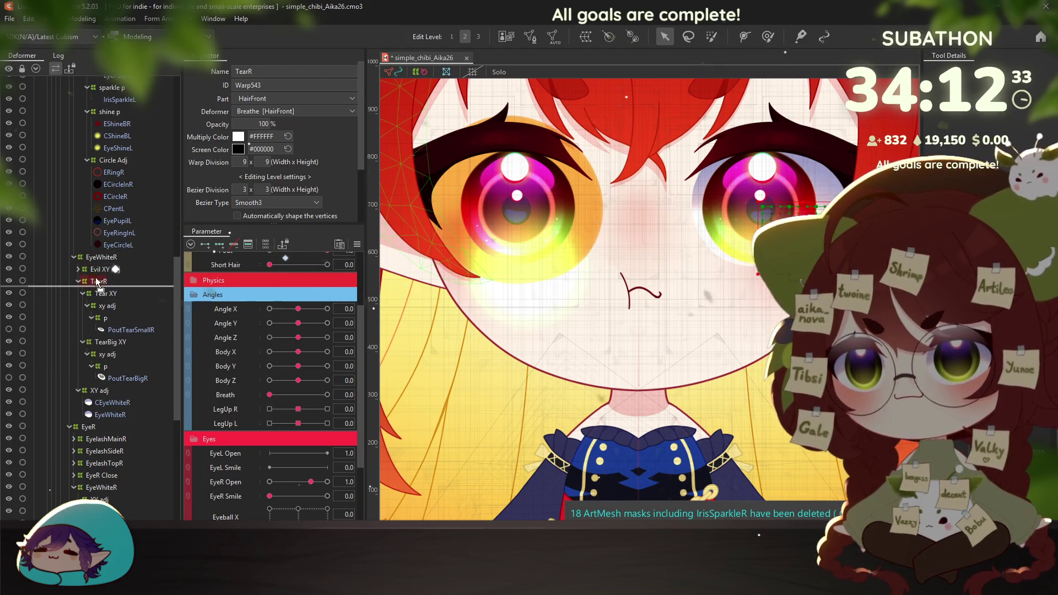
left_click_drag(98, 280, 96, 256)
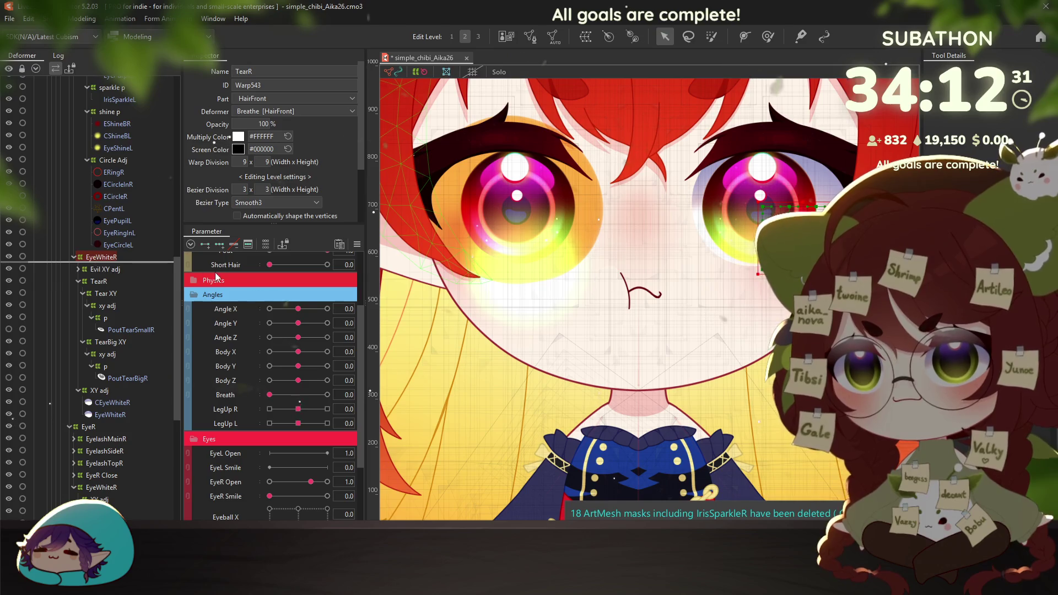
left_click(81, 18)
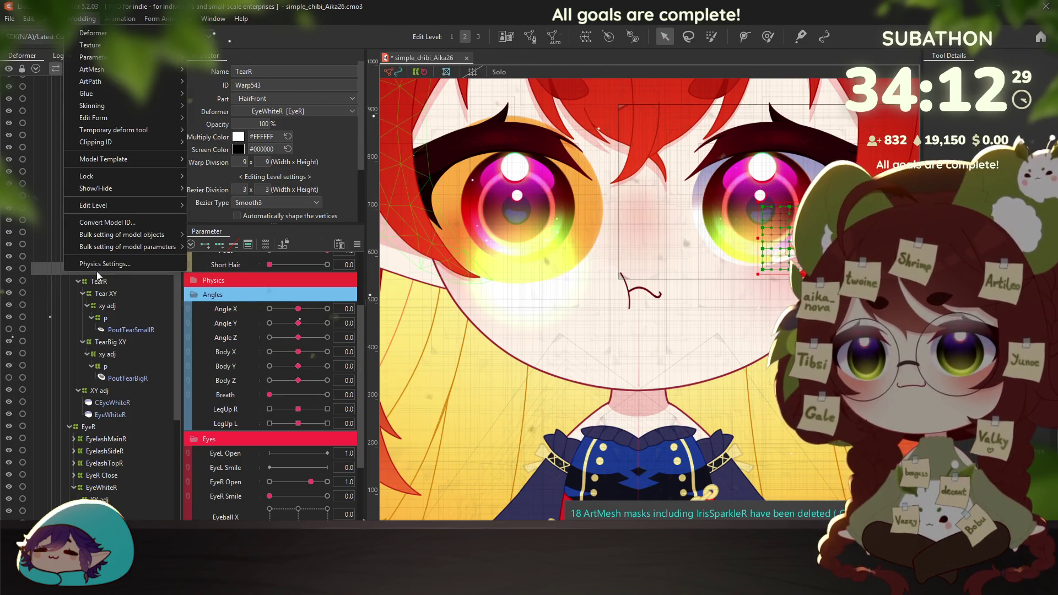
left_click(110, 205)
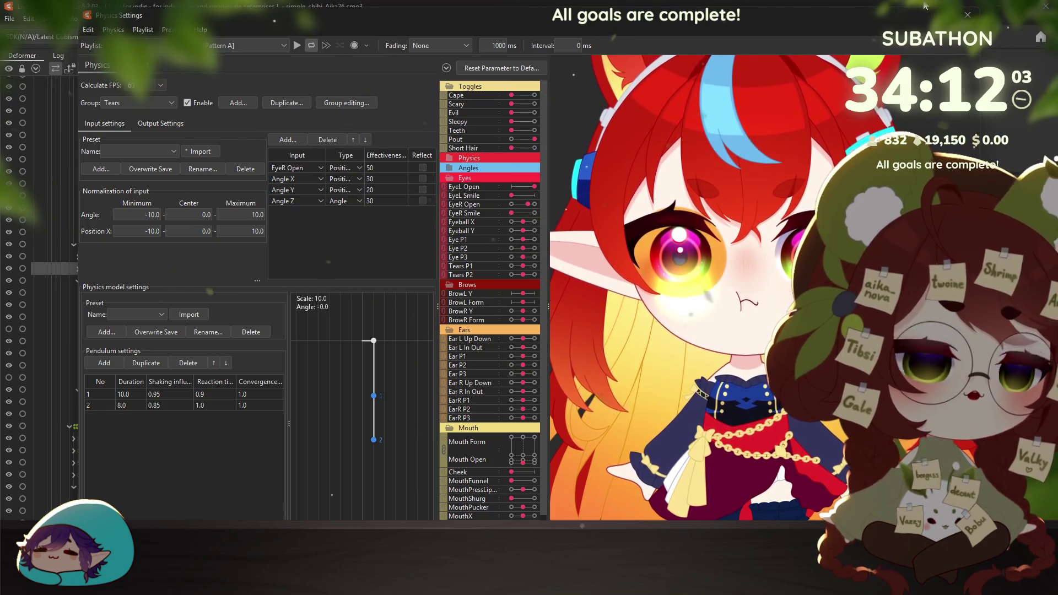
Close Physics Settings and save the model as new version simple_chibi_Aika27
left_click(968, 15)
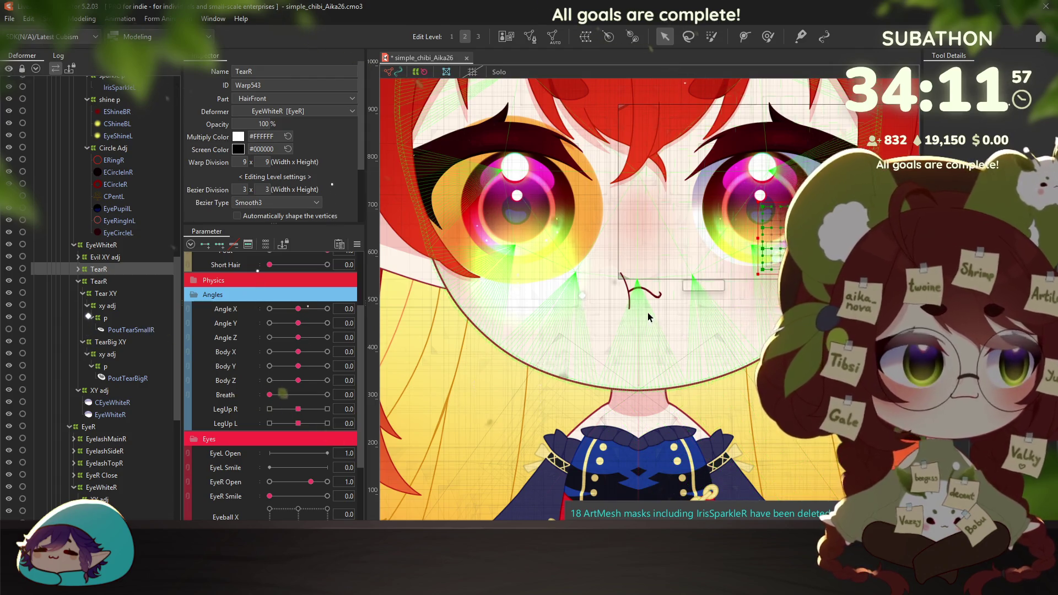
scroll(646, 312, "down", 5)
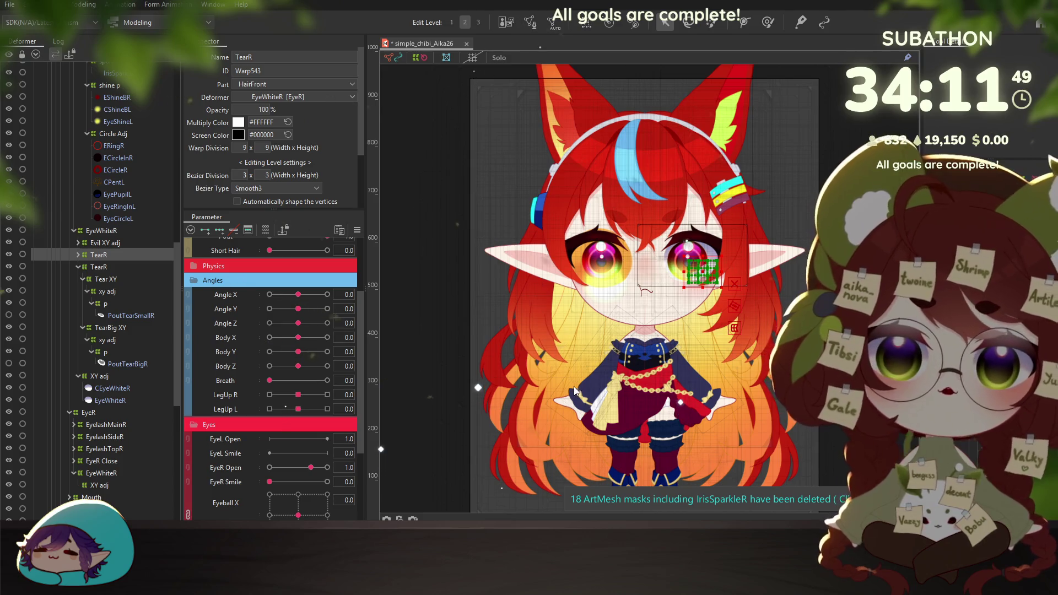
key("ctrl+s")
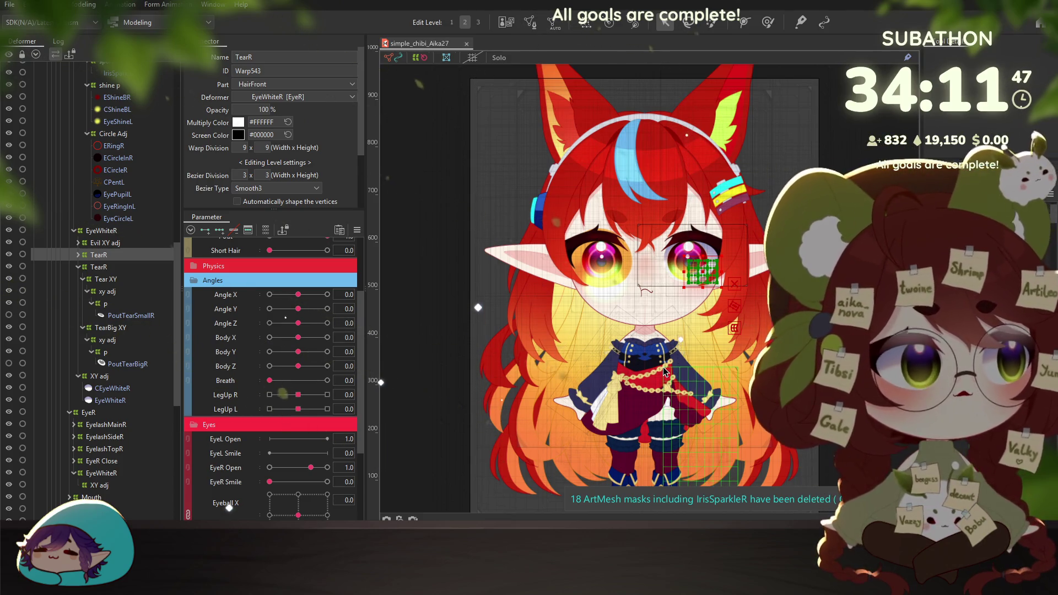